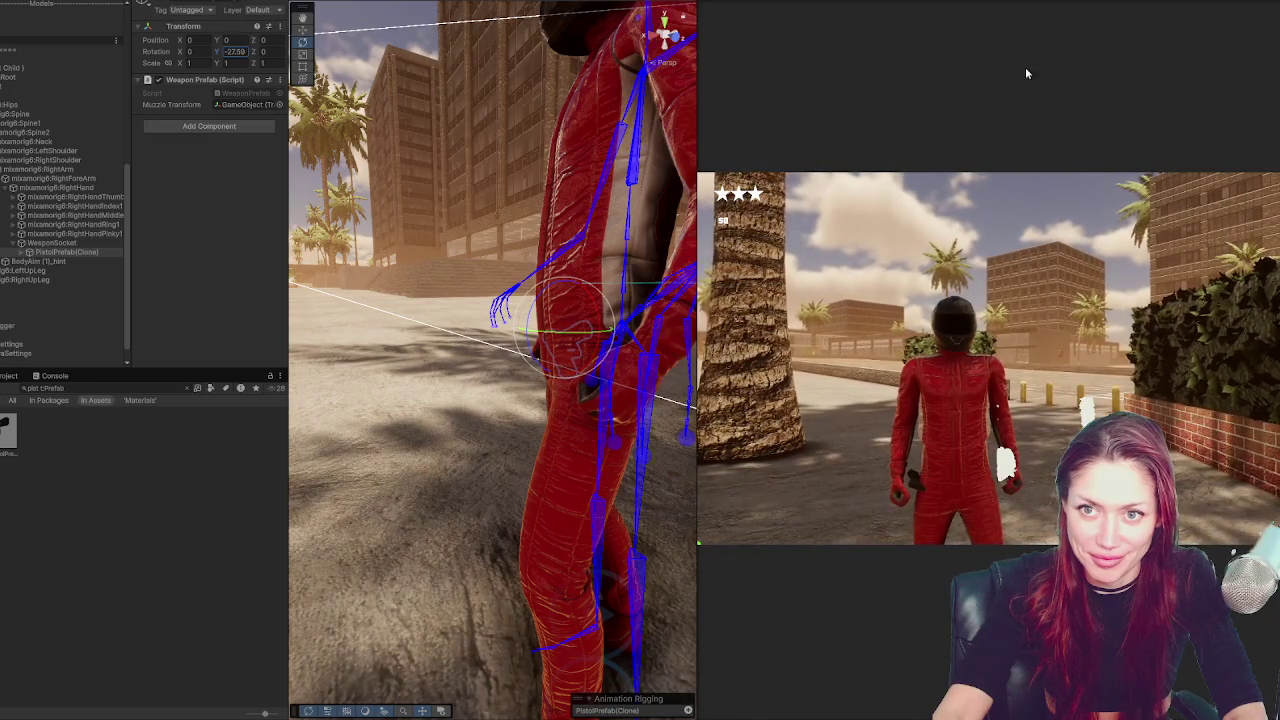
Rotate the pistol and move it to about -0.042, -0.012, -0.045 in the right hand
left_click_drag(365, 62, 1035, 122)
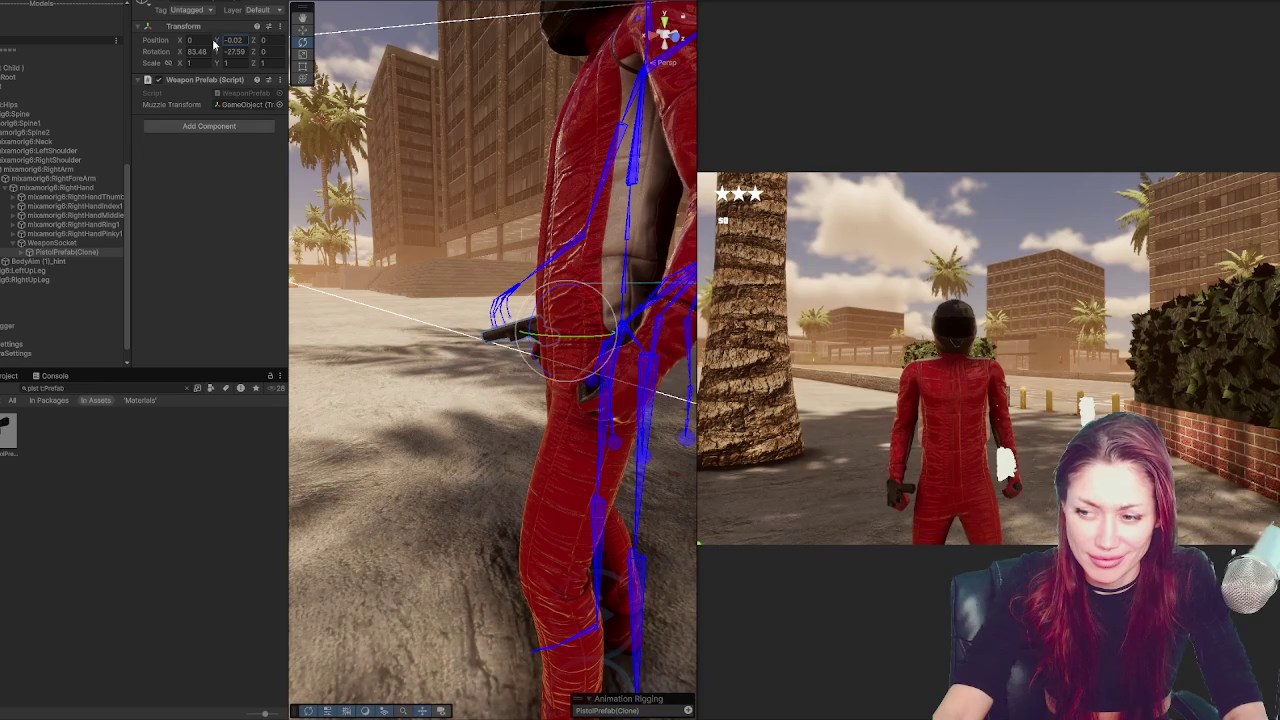
left_click(676, 36)
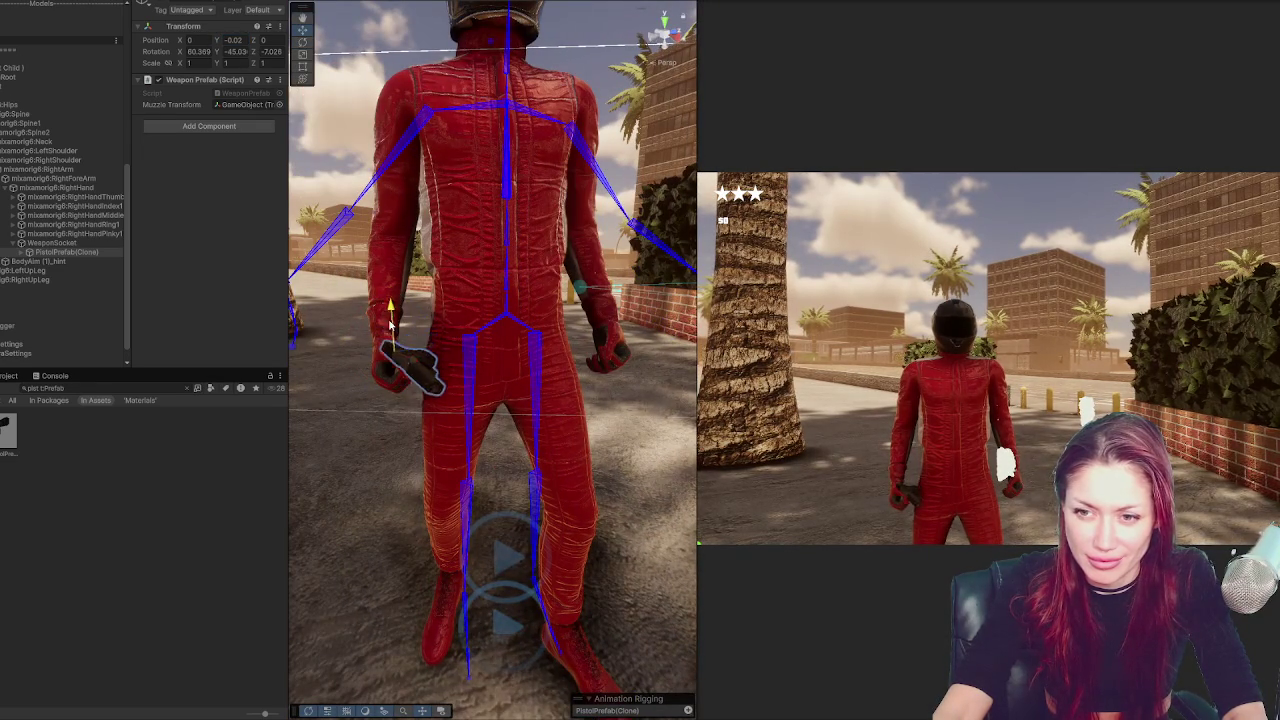
left_click_drag(405, 385, 412, 364)
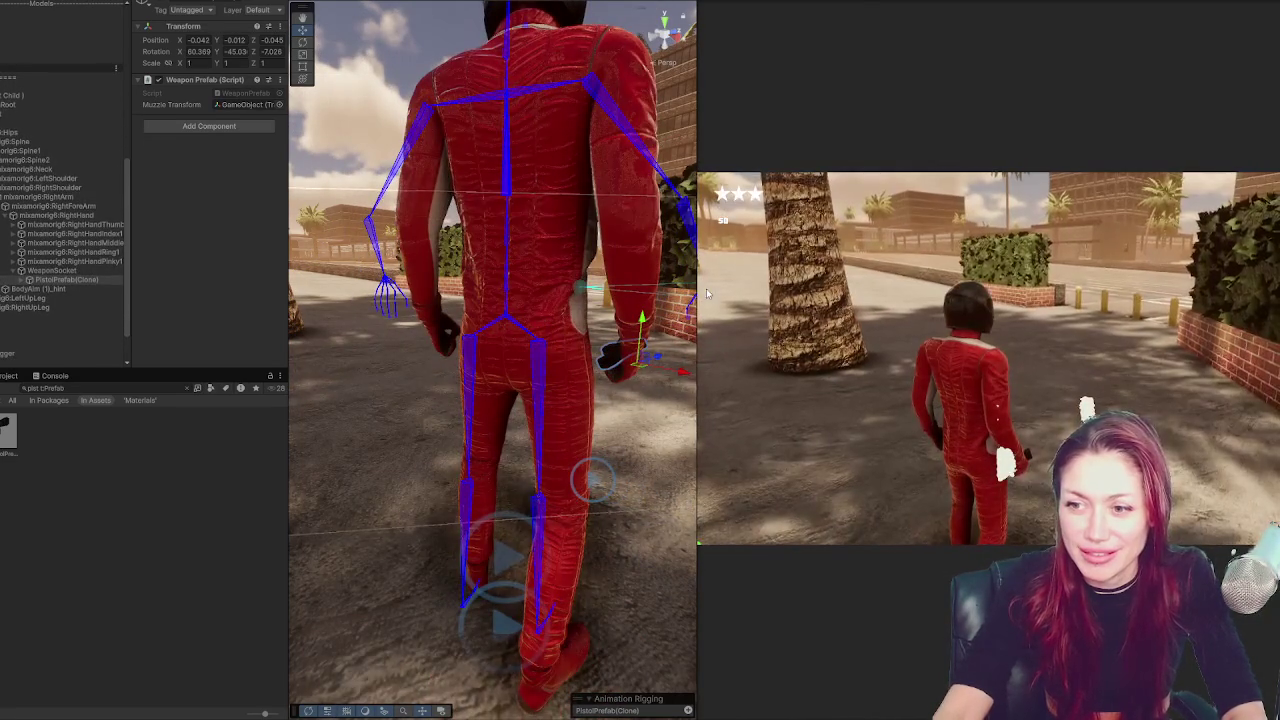
Tilt the pistol down, raise it to -0.015, 0.015, -0.008, and re-rotate to about 28.8, -33.2, -36.2
scroll(592, 403, "up", 3)
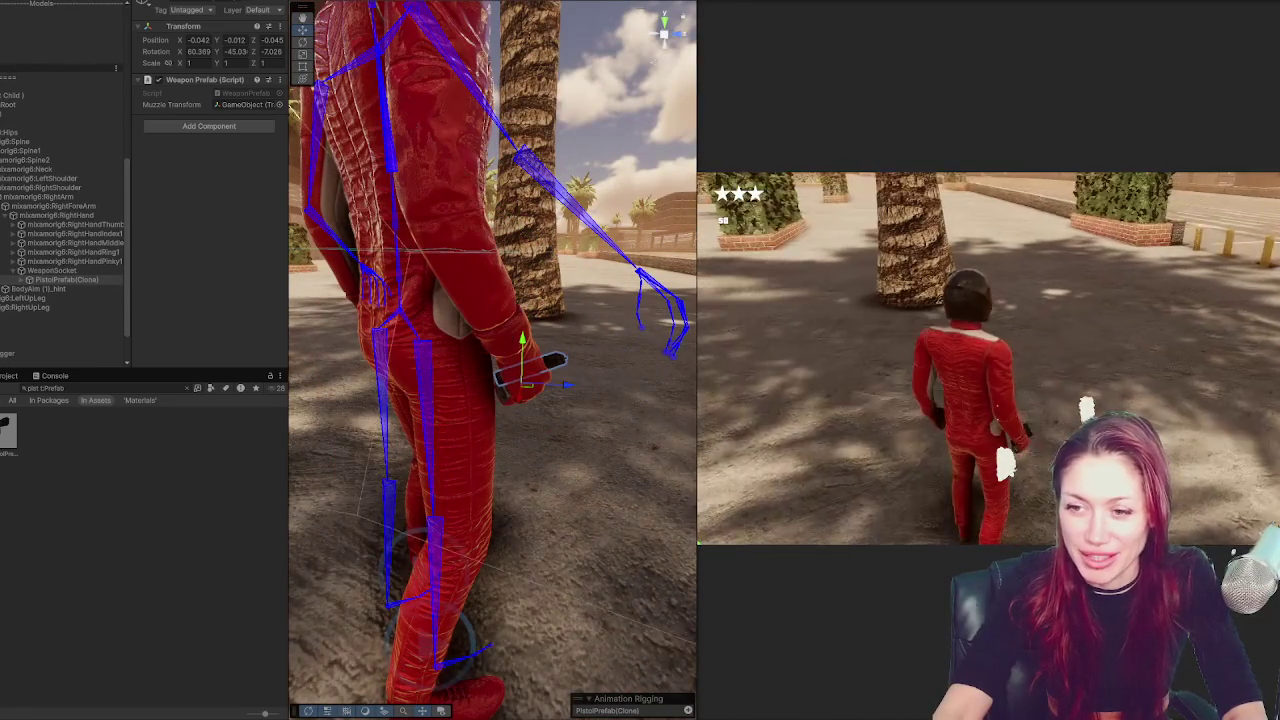
key("e")
mouse_move(542, 407)
left_mouse_down()
mouse_move(485, 401)
mouse_move(512, 396)
left_mouse_up()
left_click_drag(498, 346, 513, 350)
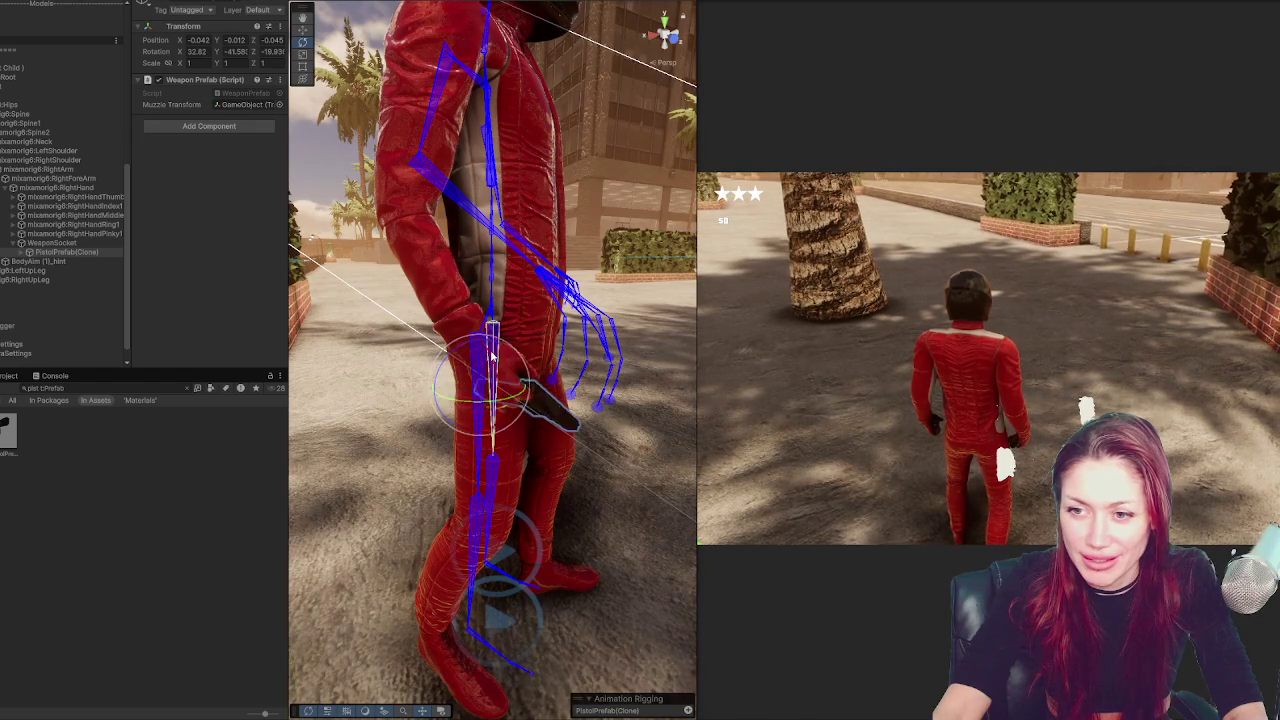
key("w")
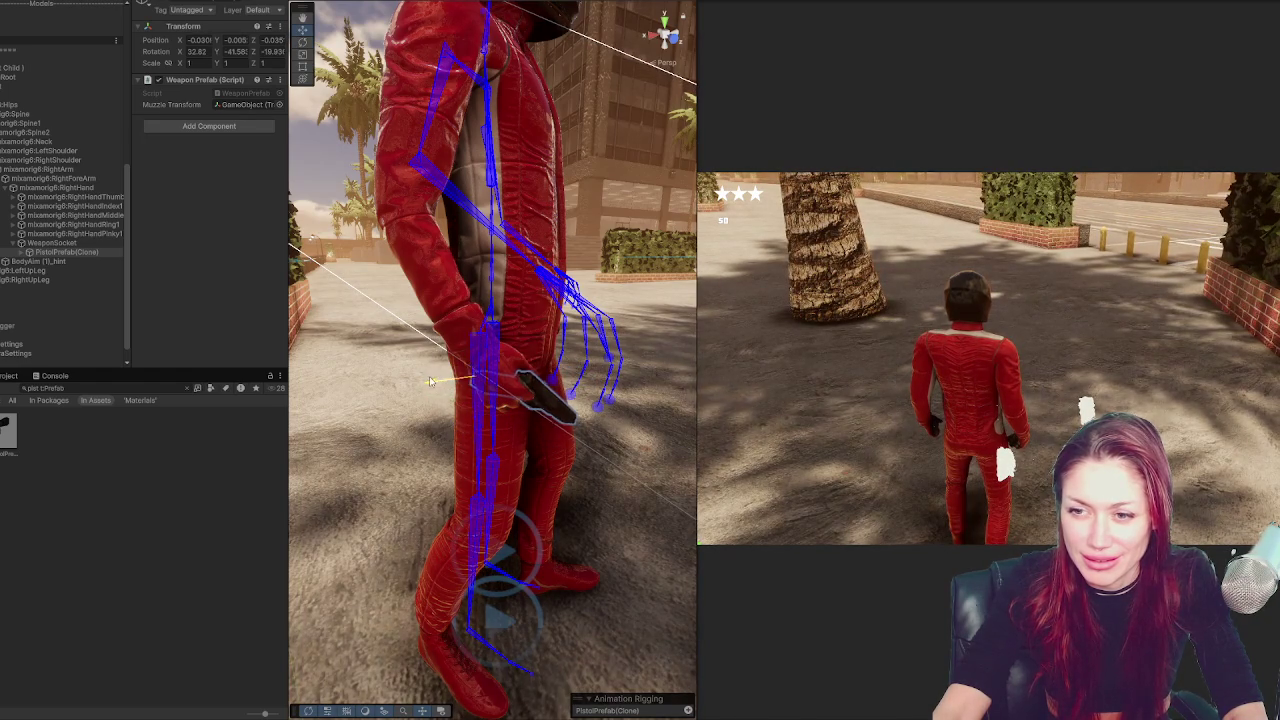
mouse_move(472, 336)
left_mouse_down()
mouse_move(477, 324)
mouse_move(443, 340)
mouse_move(515, 342)
left_mouse_up()
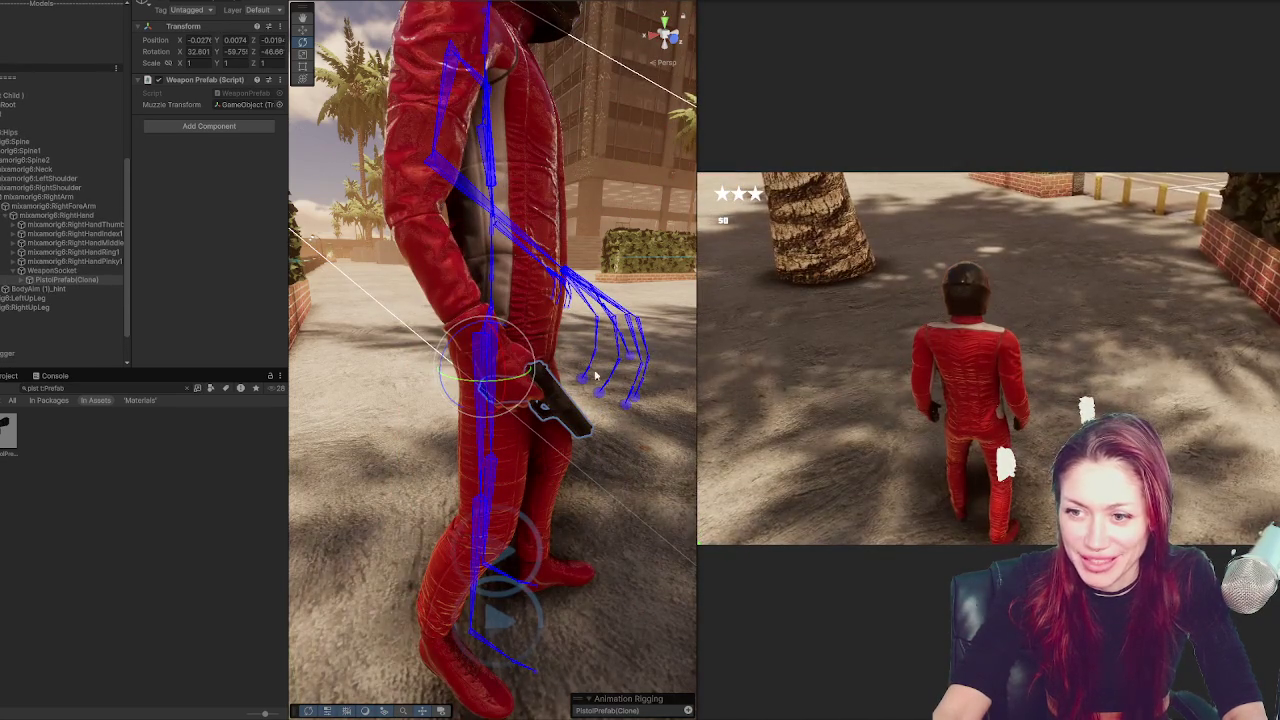
left_click_drag(499, 358, 506, 372)
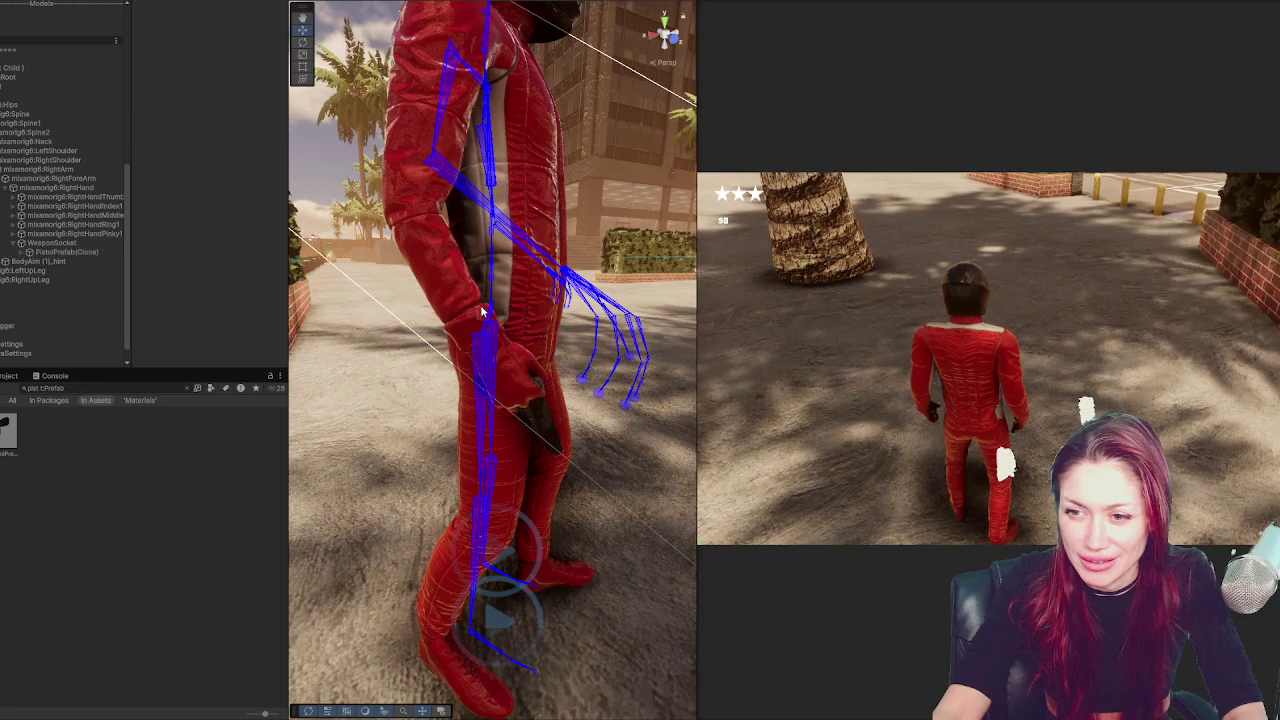
right_click(951, 301)
Aim the pistol repeatedly in the running game while nudging its position within the hand
left_click(951, 301)
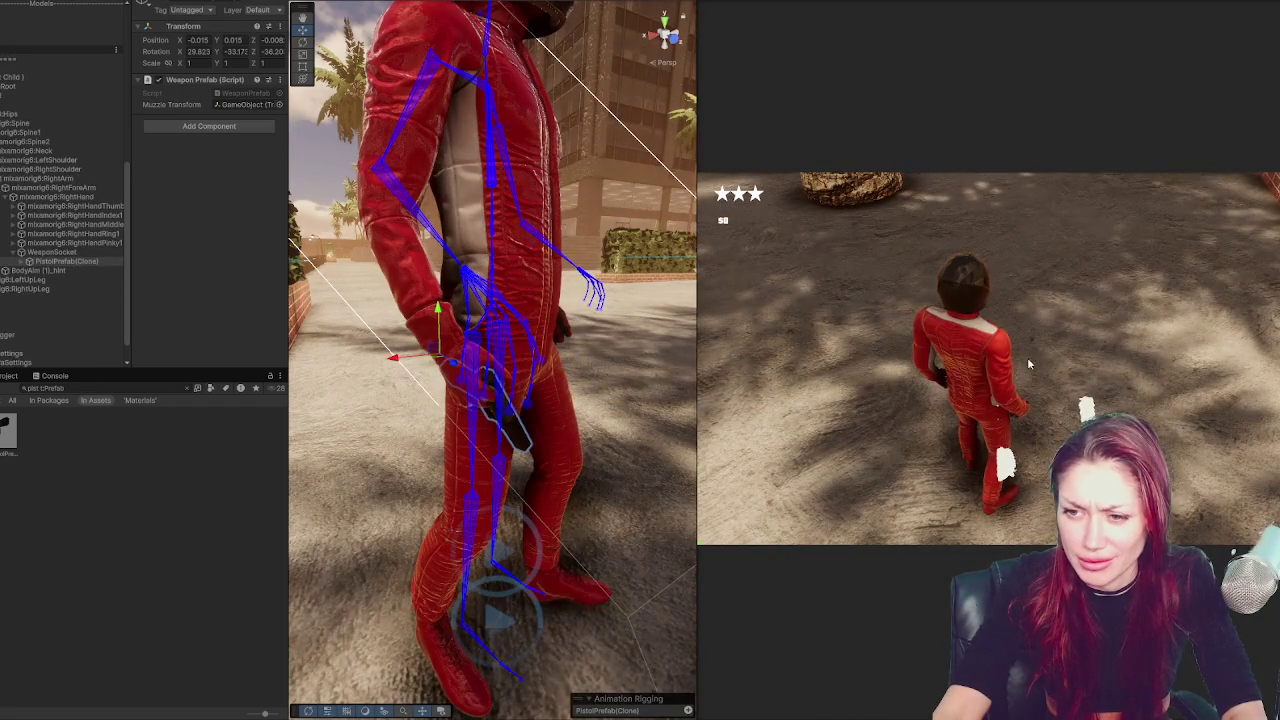
left_click_drag(560, 370, 476, 383)
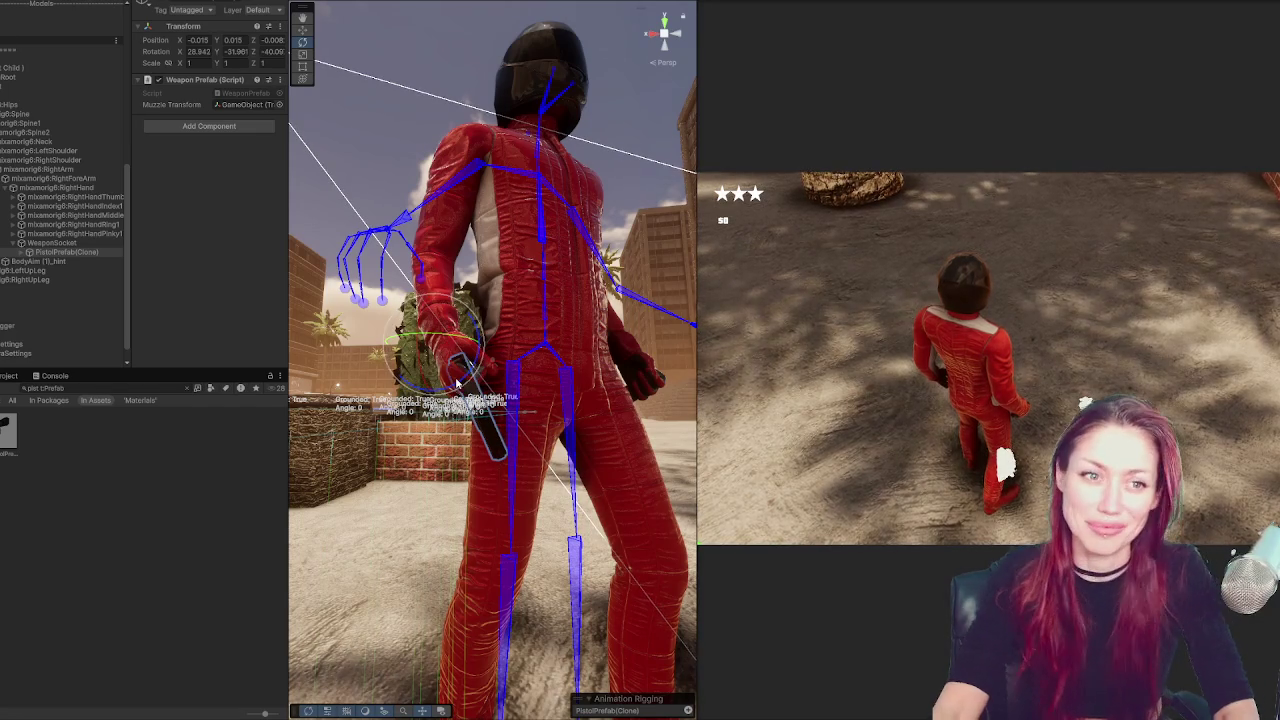
right_click(1058, 265)
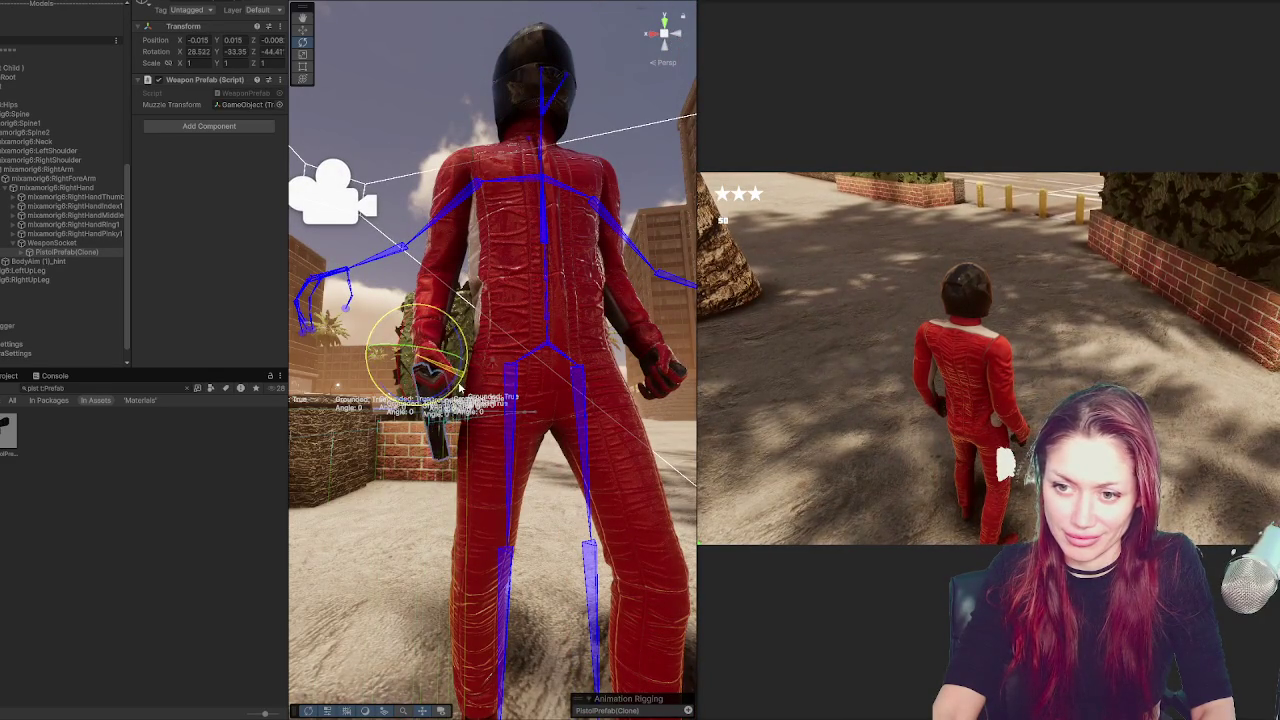
left_click_drag(381, 362, 384, 358)
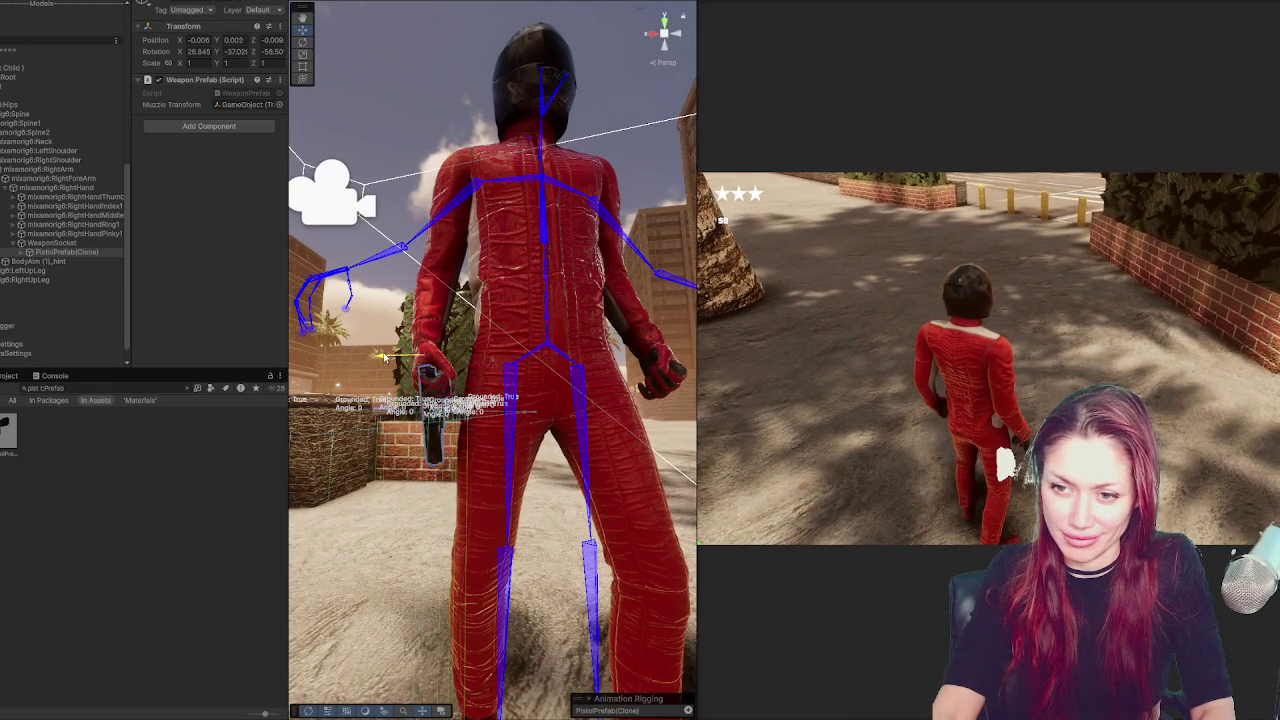
right_click(721, 209)
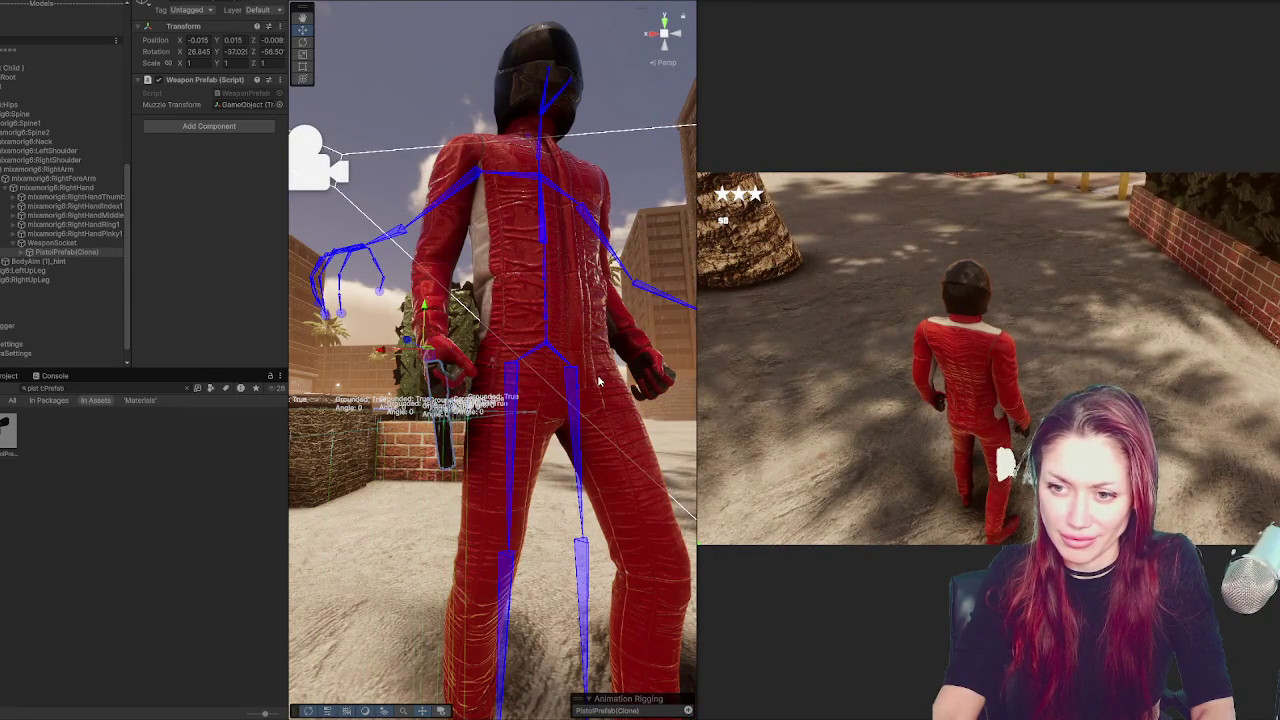
right_click(721, 209)
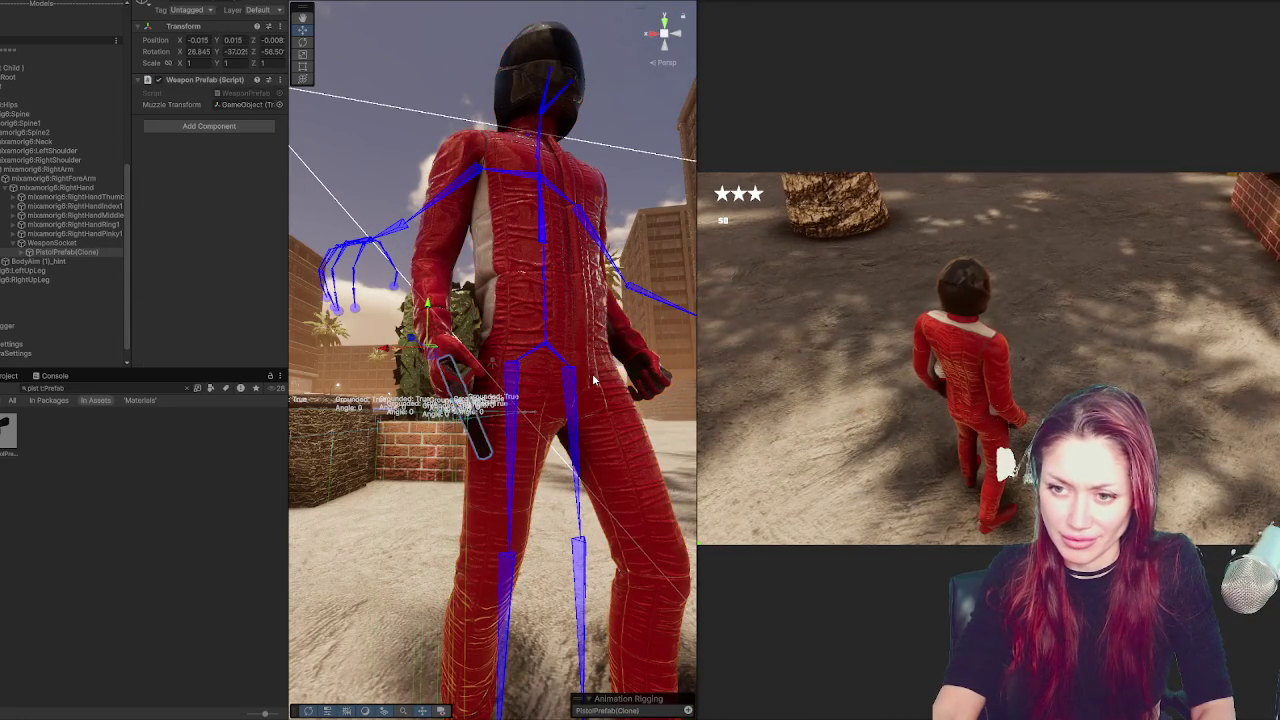
right_click(592, 373)
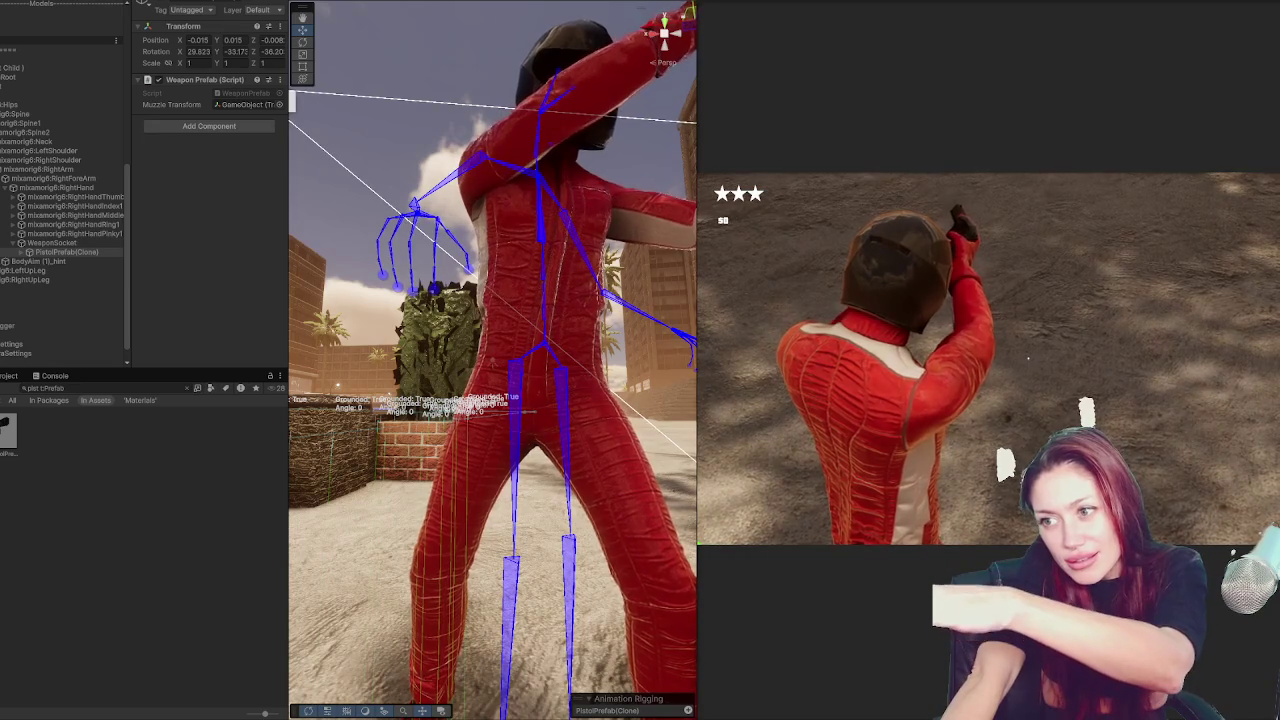
key("w")
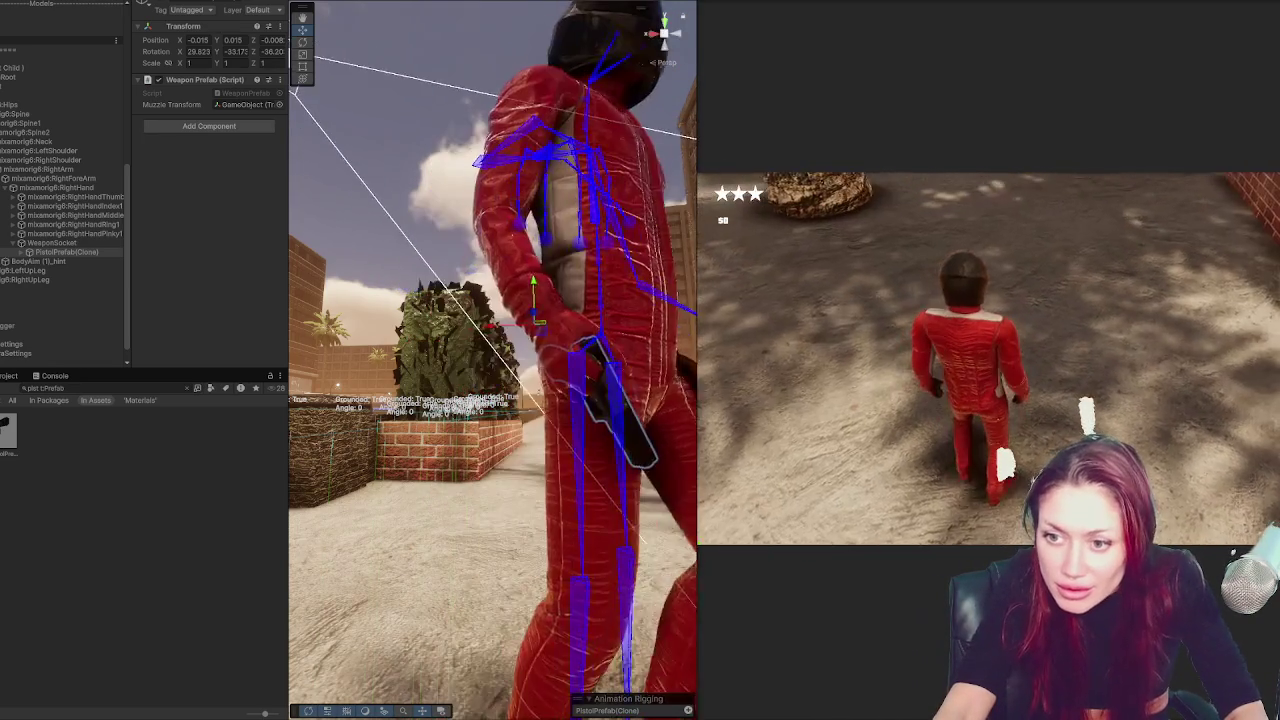
Select and frame the Cube.005 mesh, then check its alignment while aiming in game
left_click(635, 410)
key("f")
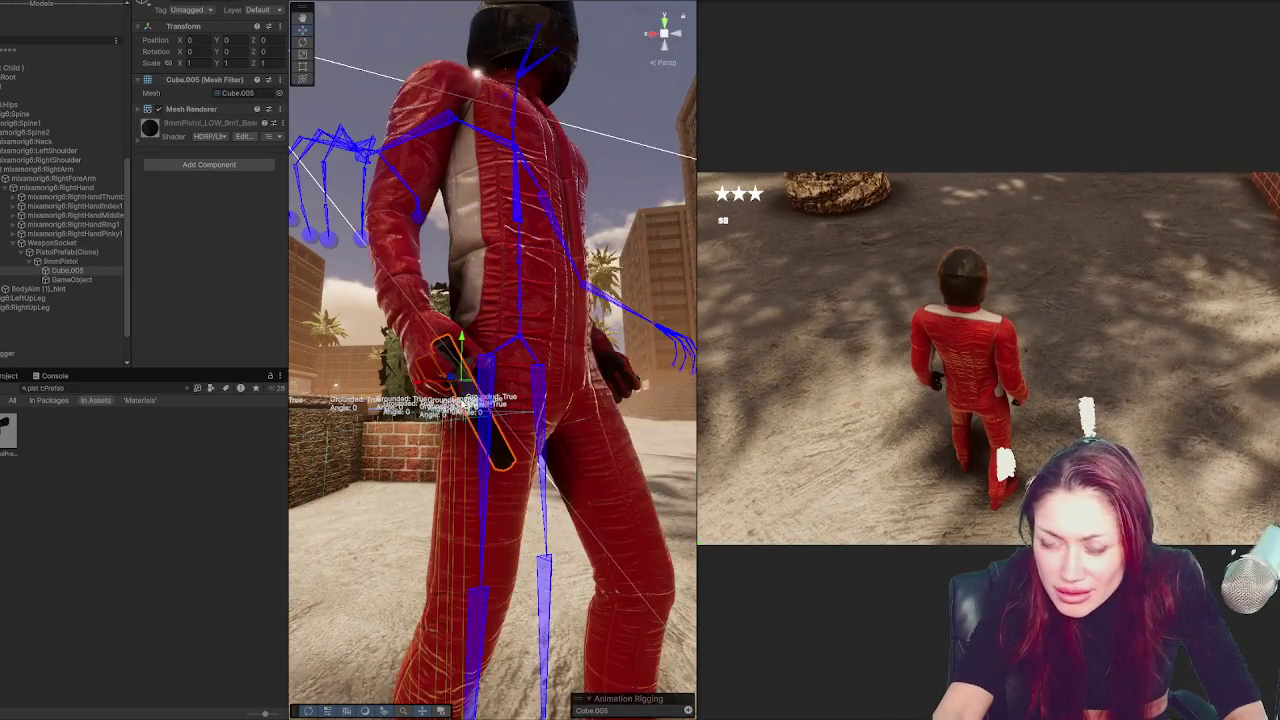
mouse_move(482, 371)
left_mouse_down()
mouse_move(418, 315)
mouse_move(399, 247)
left_mouse_up()
left_click_drag(424, 292, 414, 294)
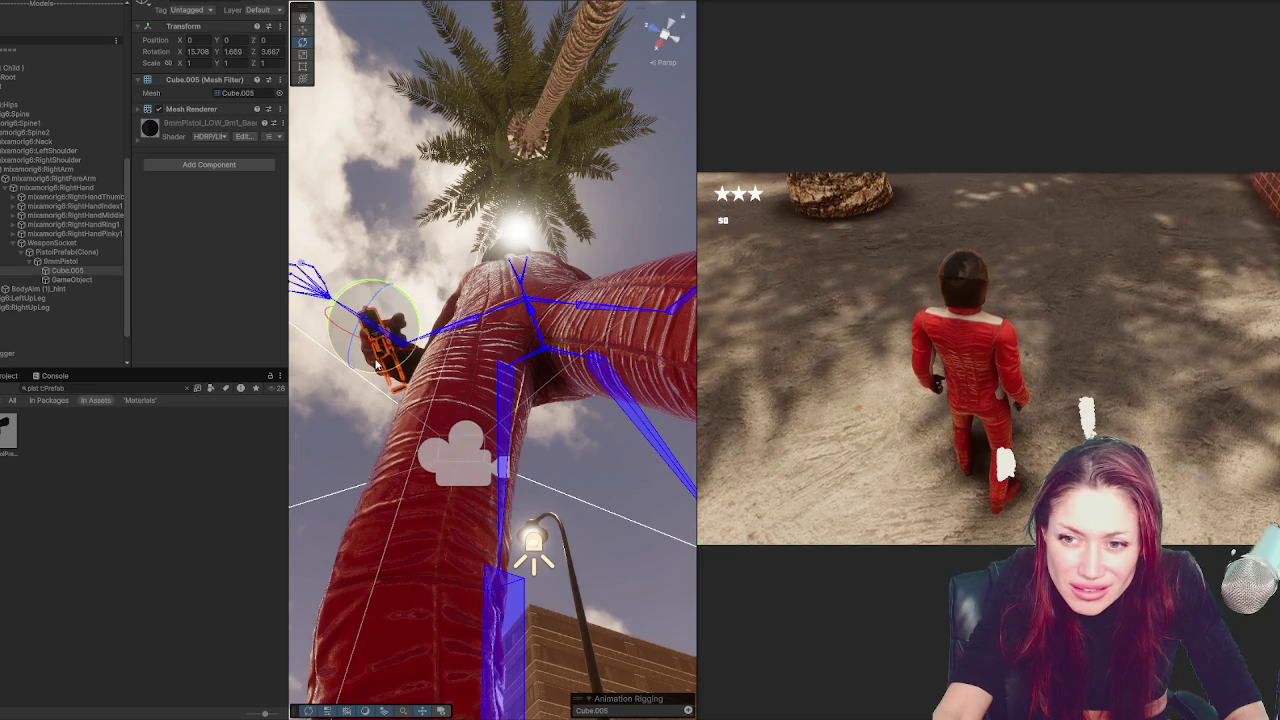
right_click(910, 290)
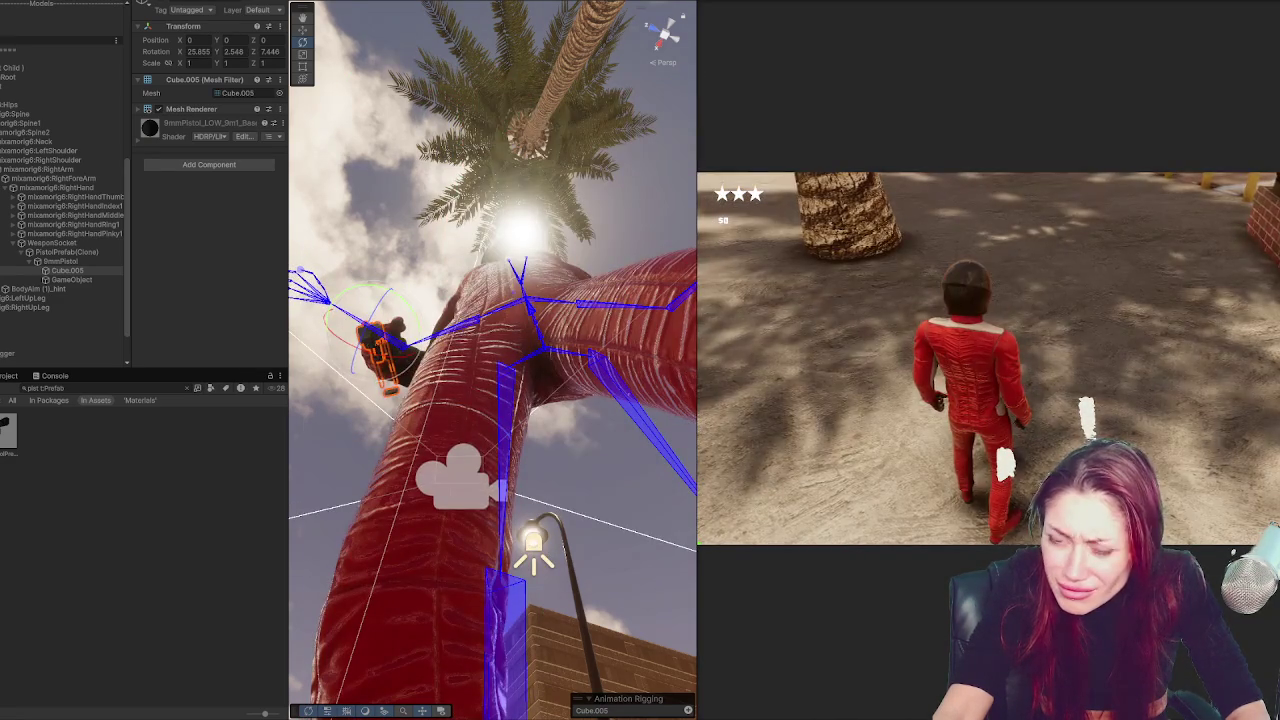
left_click(612, 400)
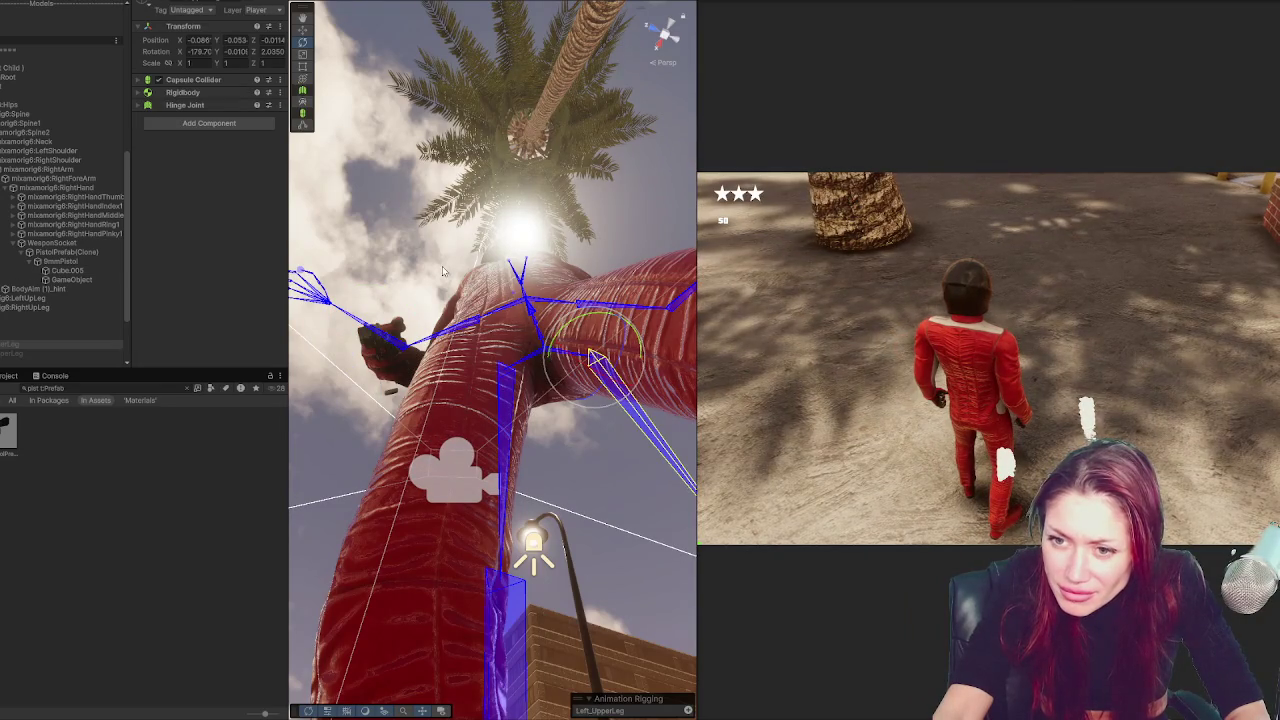
key("ctrl+z")
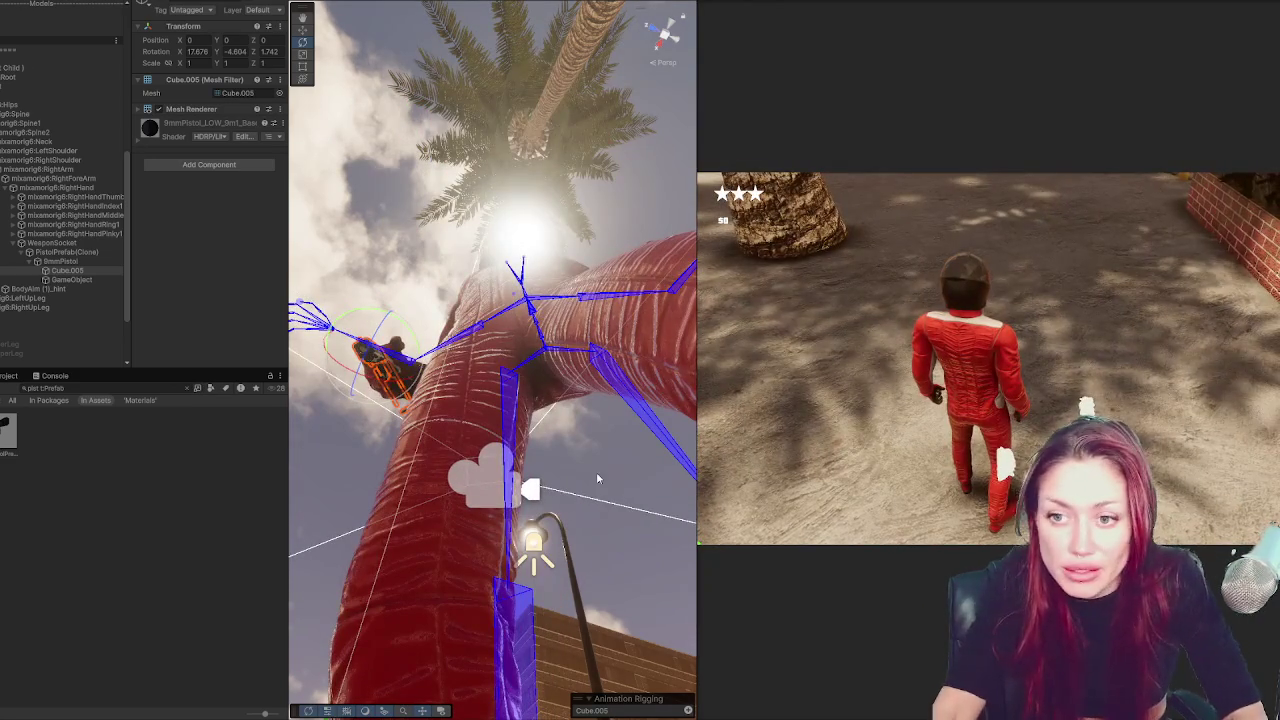
Undo the unwanted turn and rotate Cube.005 to about 14.938, 4.506, 4.846
key("f")
mouse_move(512, 193)
left_mouse_down()
mouse_move(575, 435)
mouse_move(577, 258)
mouse_move(541, 295)
mouse_move(527, 292)
left_mouse_up()
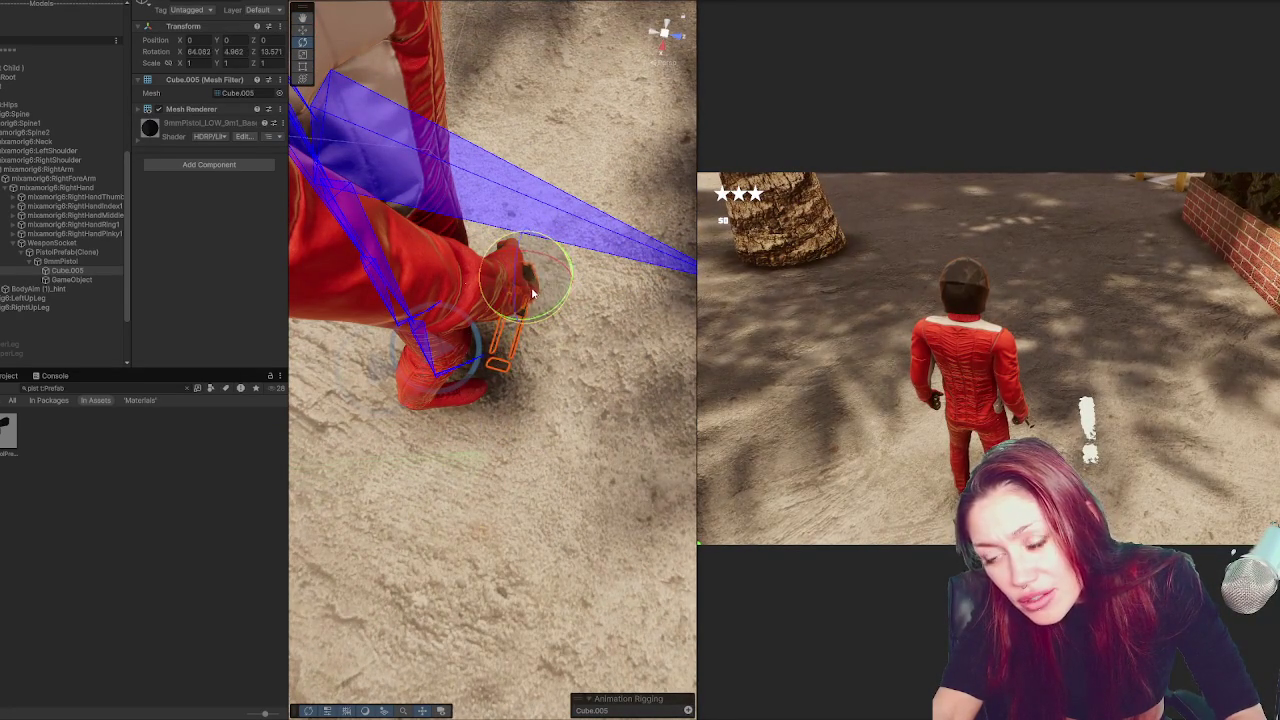
key("ctrl+z")
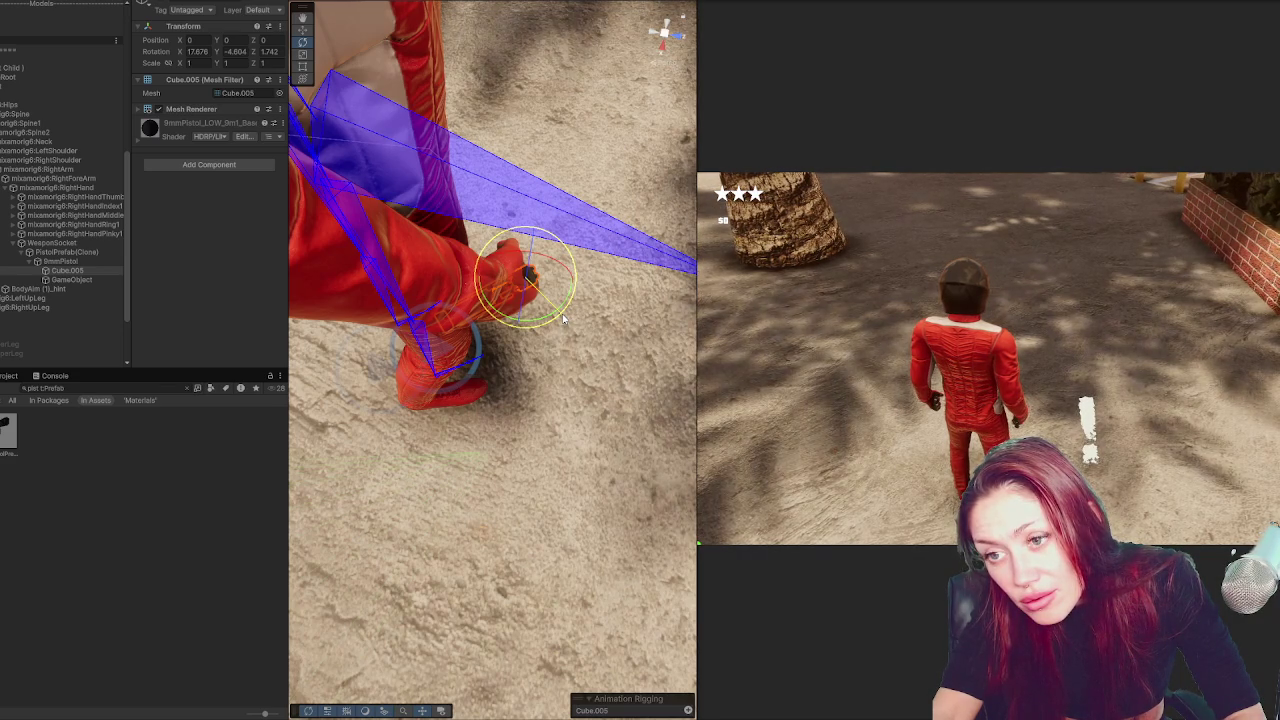
mouse_move(566, 316)
left_mouse_down()
mouse_move(576, 278)
mouse_move(549, 272)
mouse_move(553, 283)
mouse_move(559, 243)
mouse_move(555, 293)
left_mouse_up()
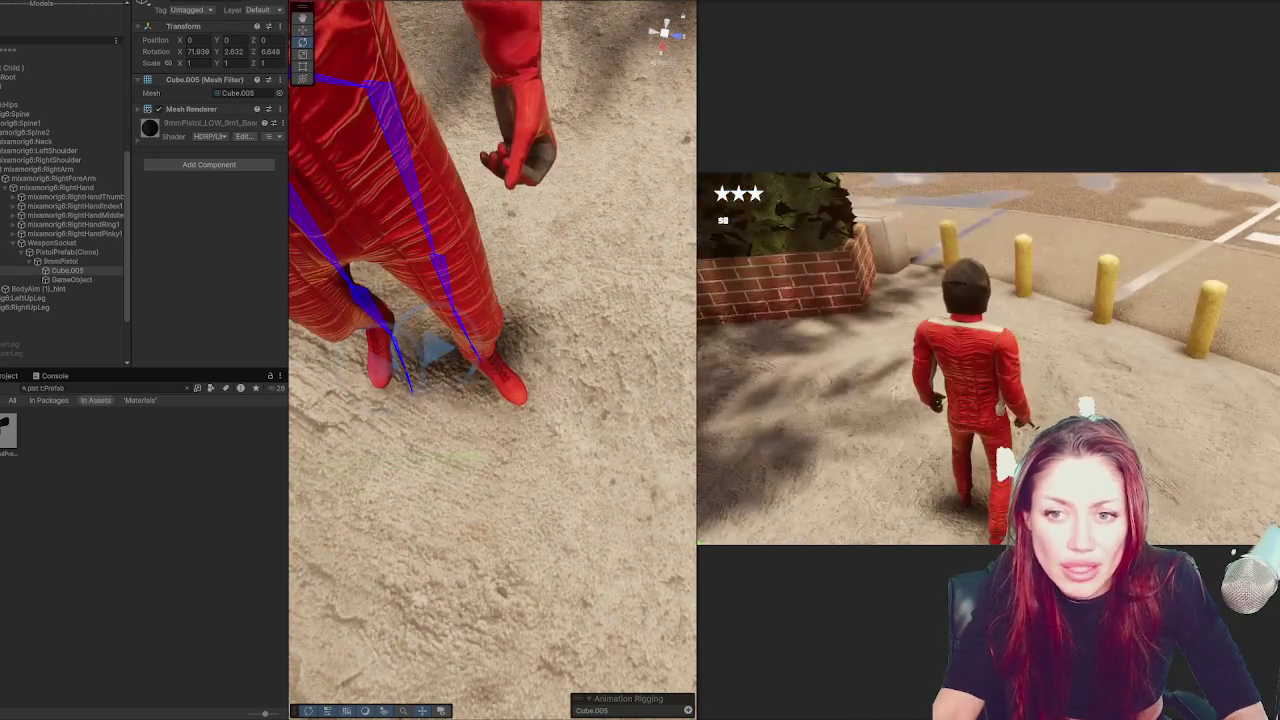
mouse_move(356, 444)
left_mouse_down()
mouse_move(533, 344)
mouse_move(80, 323)
left_mouse_up()
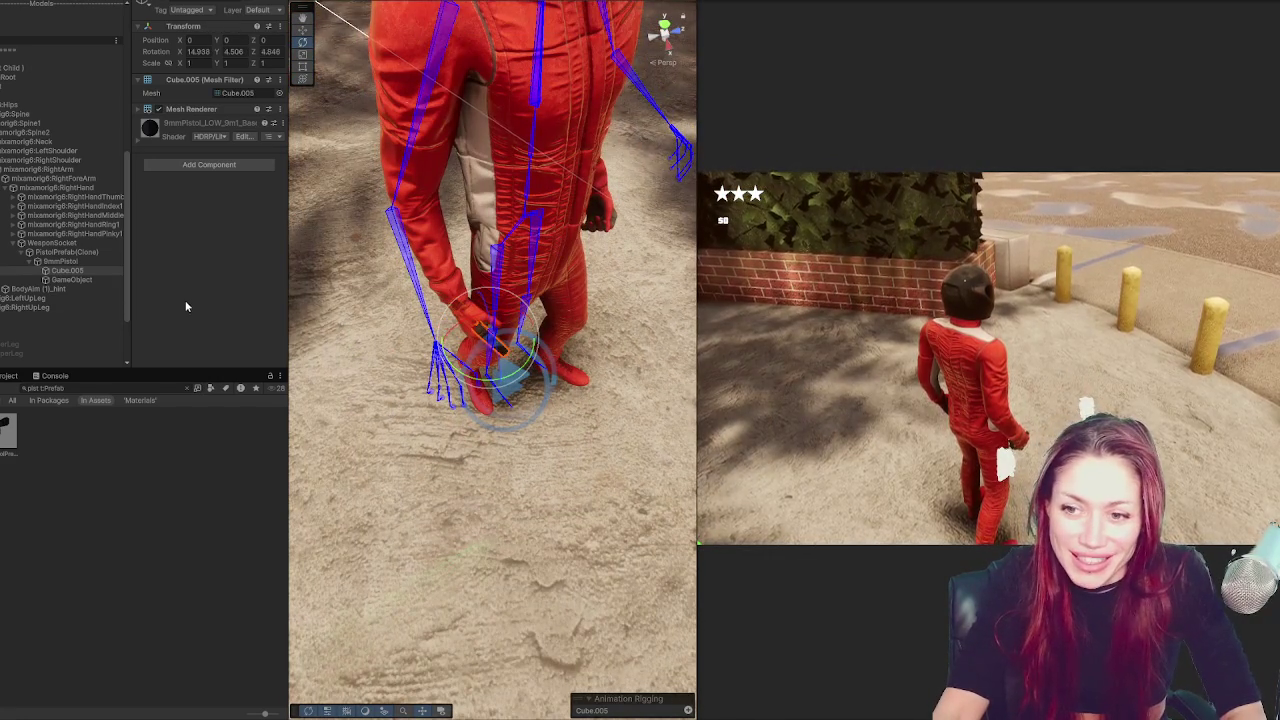
key("Up")
key("Up")
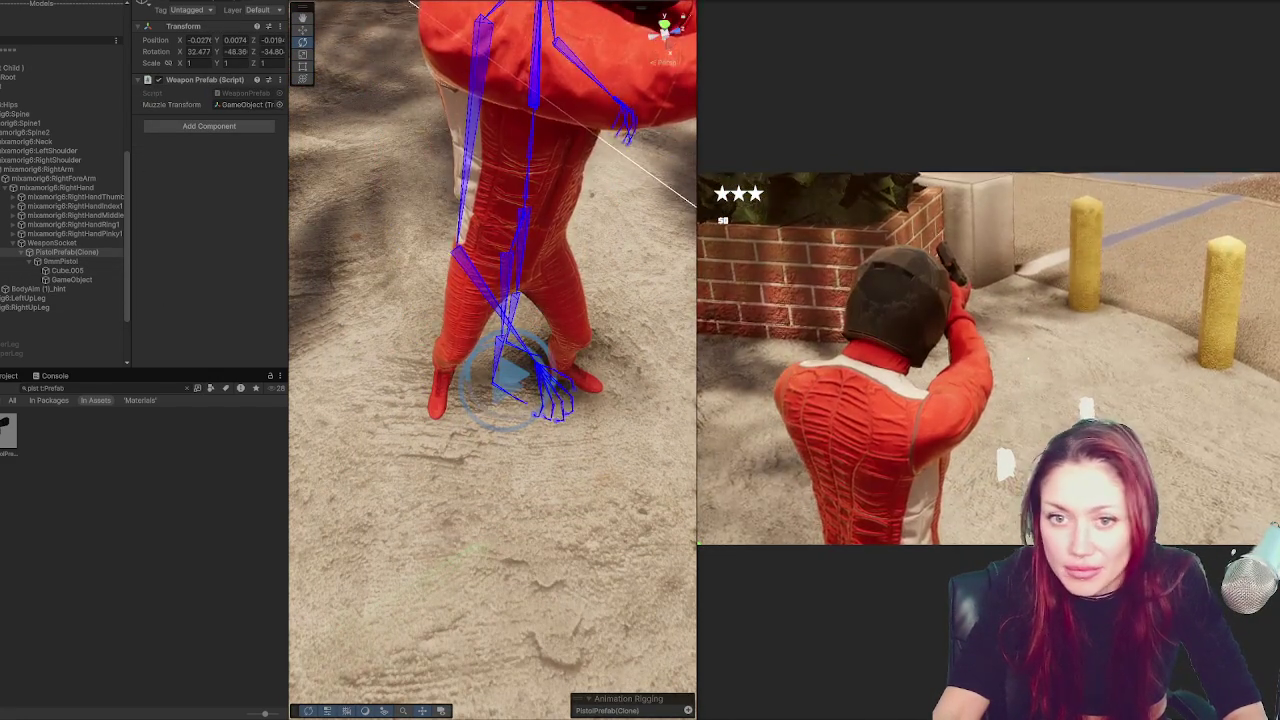
Rotate the pistol in the hand, then reselect PistolPrefab(Clone) and refine its angle
mouse_move(433, 401)
left_mouse_down()
mouse_move(461, 392)
mouse_move(390, 365)
mouse_move(502, 337)
mouse_move(449, 317)
mouse_move(474, 334)
left_mouse_up()
mouse_move(485, 345)
left_mouse_down()
mouse_move(455, 335)
mouse_move(505, 374)
left_mouse_up()
key("w")
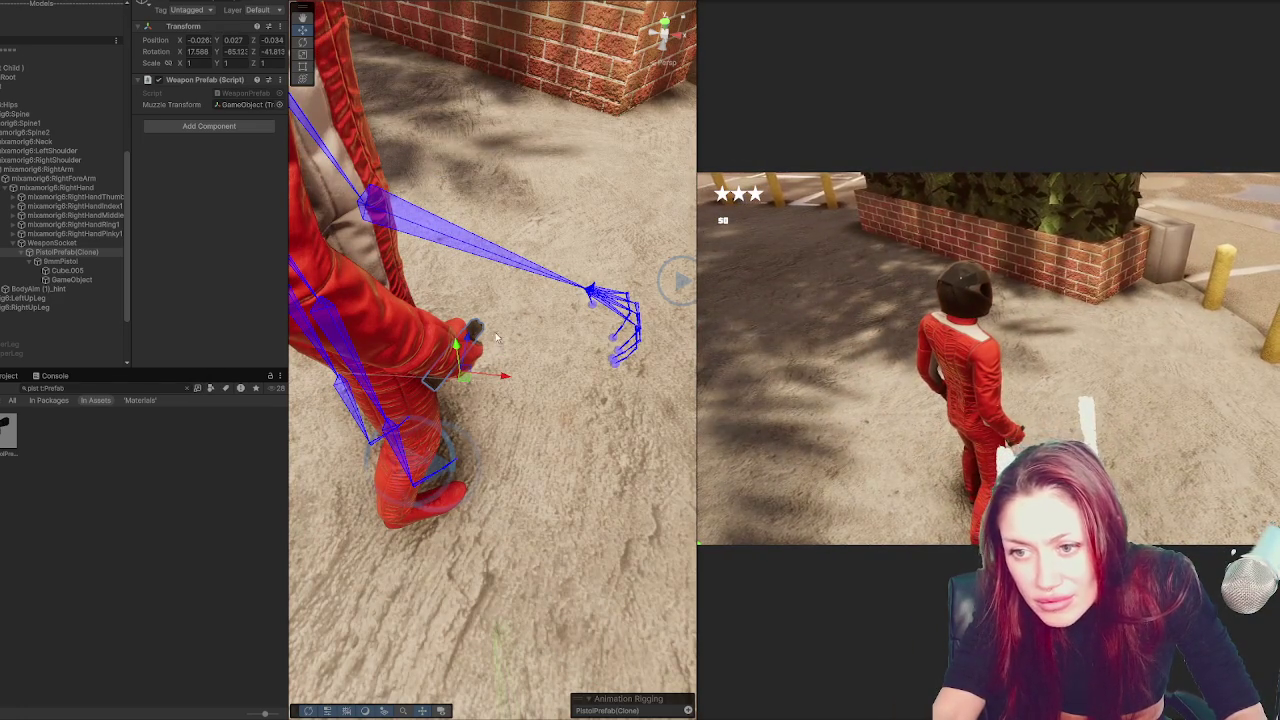
left_click(84, 244)
left_click(88, 253)
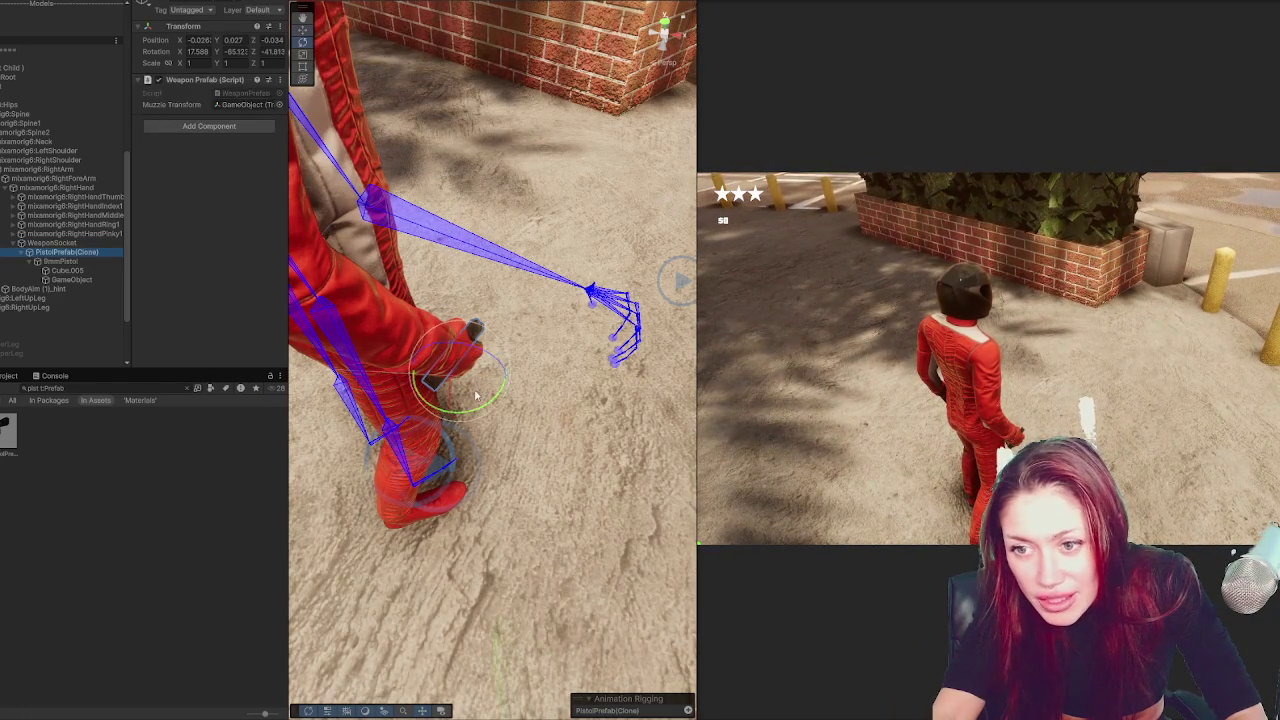
key("e")
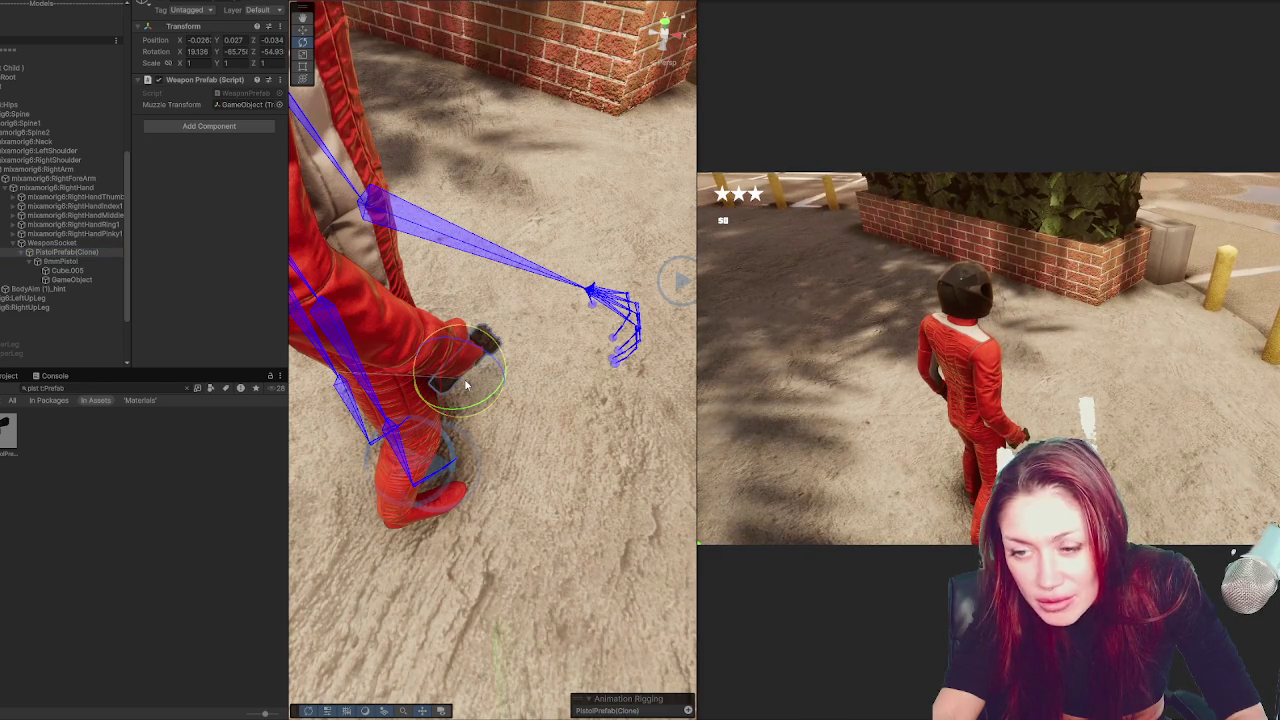
left_click_drag(466, 386, 457, 371)
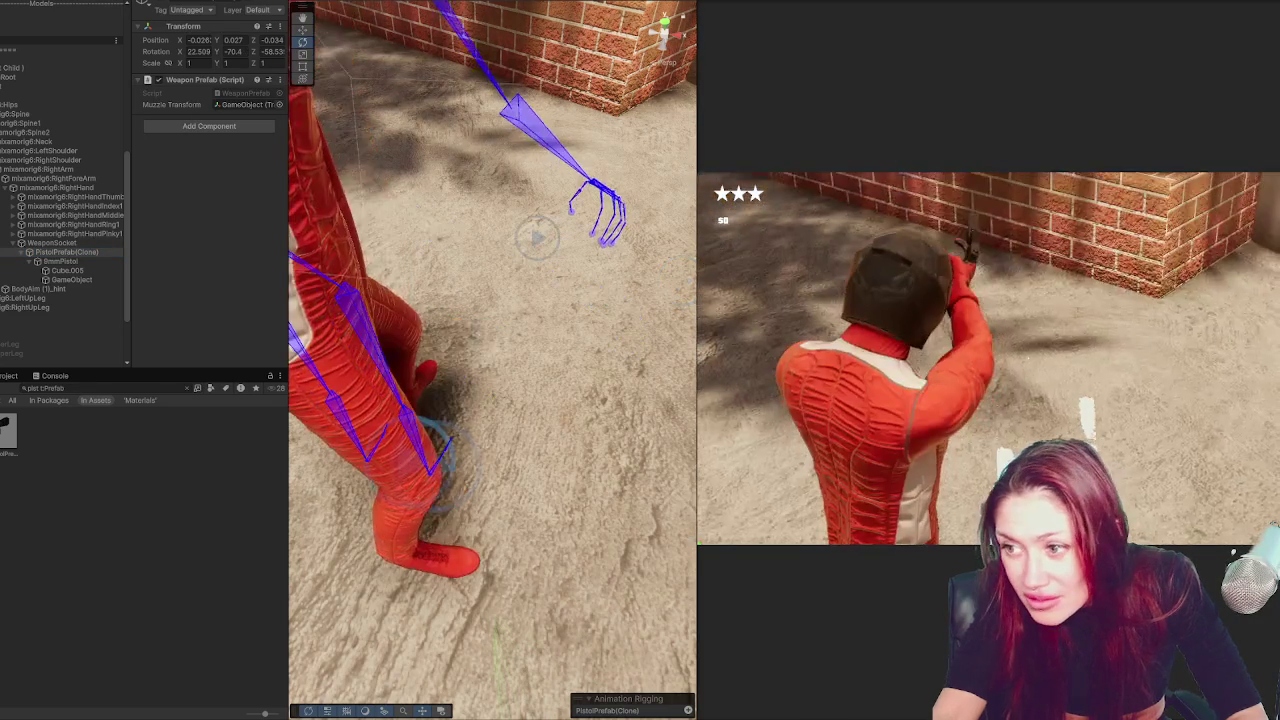
Nudge the pistol into the palm at about -0.0177, 0.0092, -0.031 and angle it forward
left_click(1030, 365)
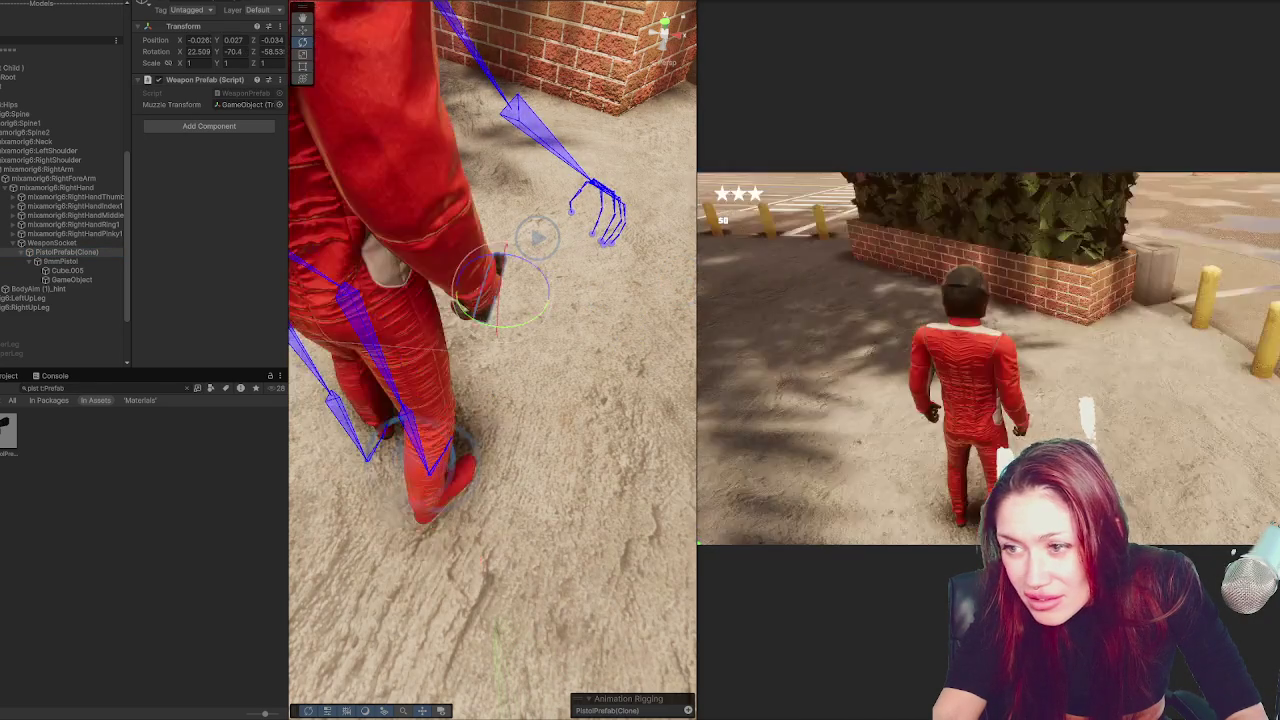
scroll(602, 418, "up", 2)
key("w")
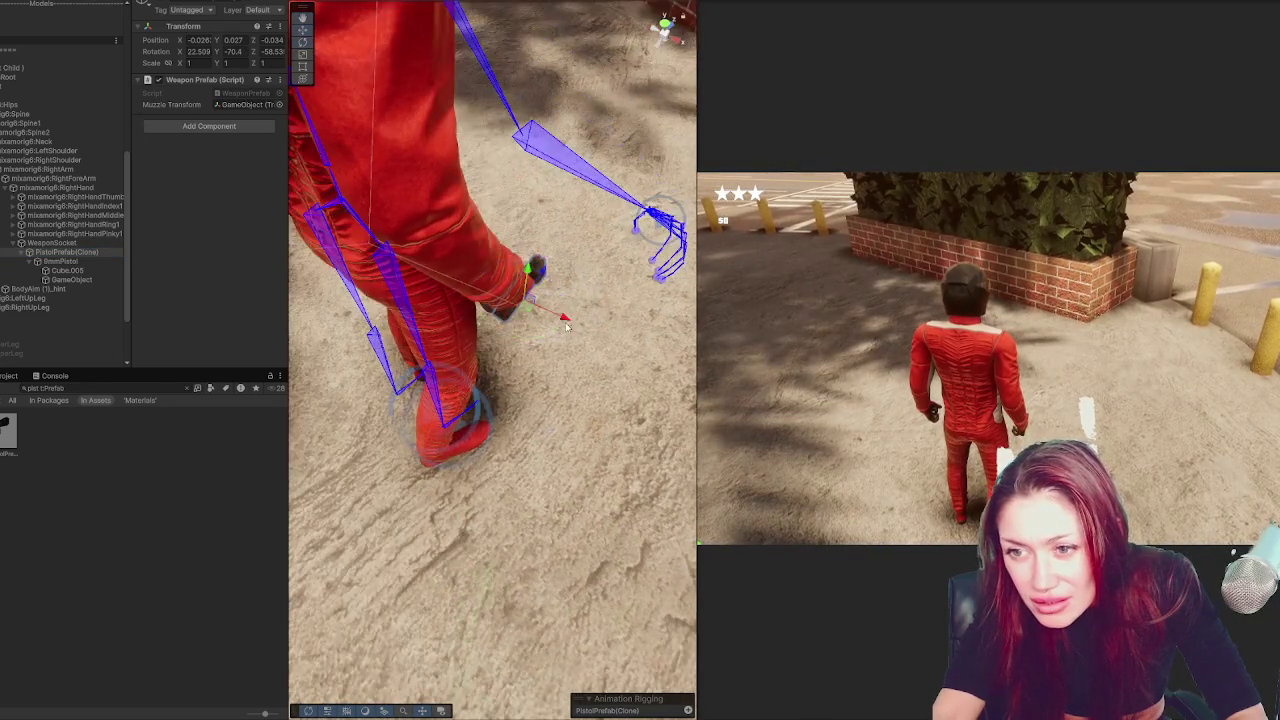
mouse_move(565, 318)
left_mouse_down()
mouse_move(553, 310)
mouse_move(551, 322)
left_mouse_up()
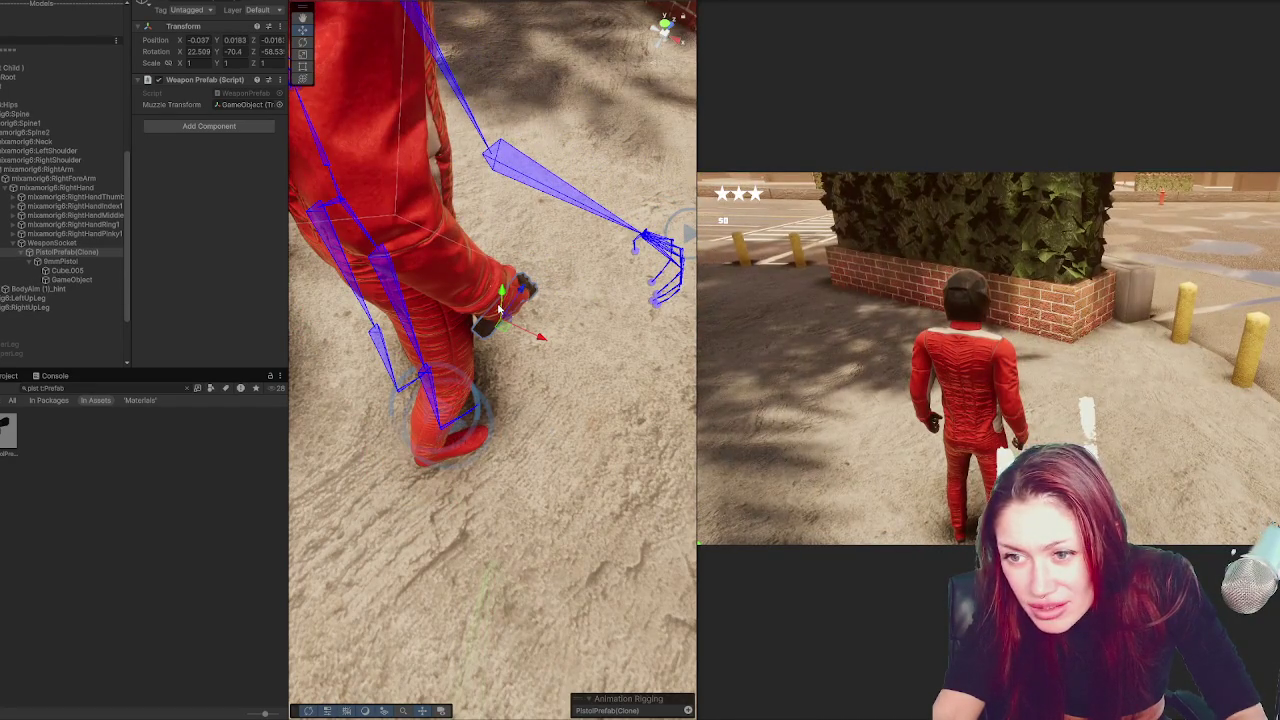
key("e")
left_click_drag(505, 320, 506, 320)
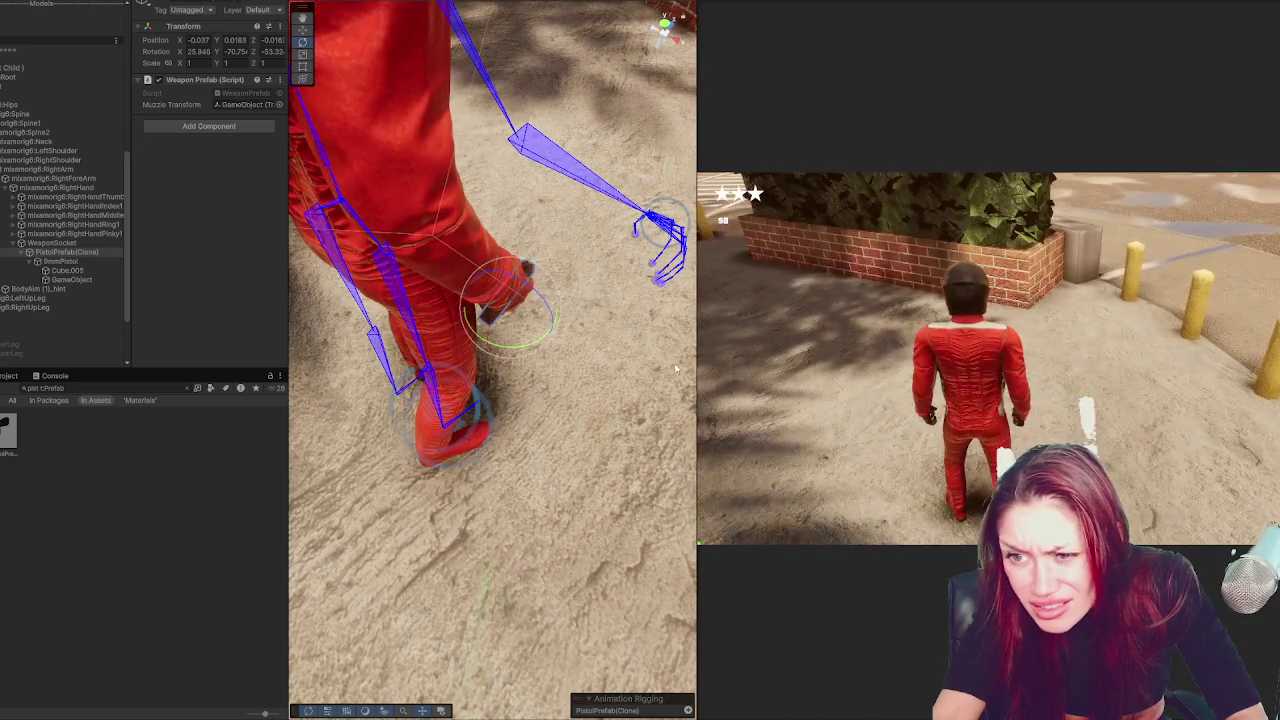
left_click_drag(506, 320, 509, 314)
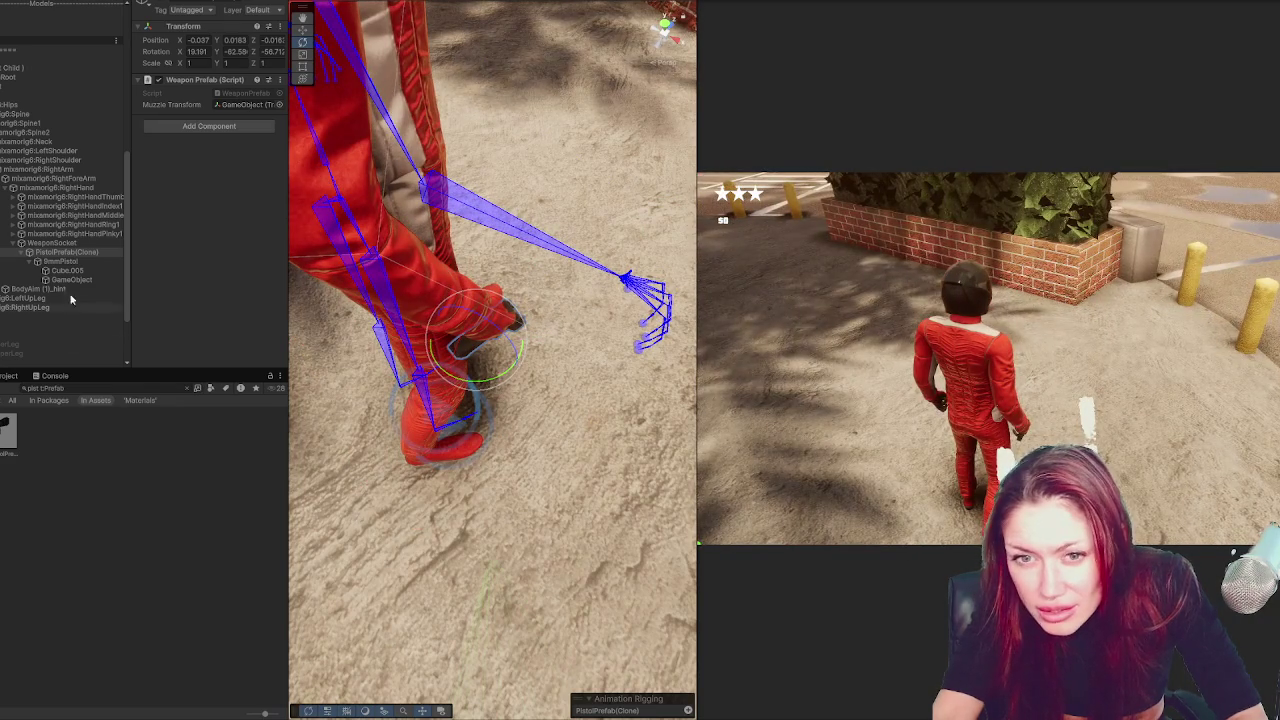
left_click(55, 243)
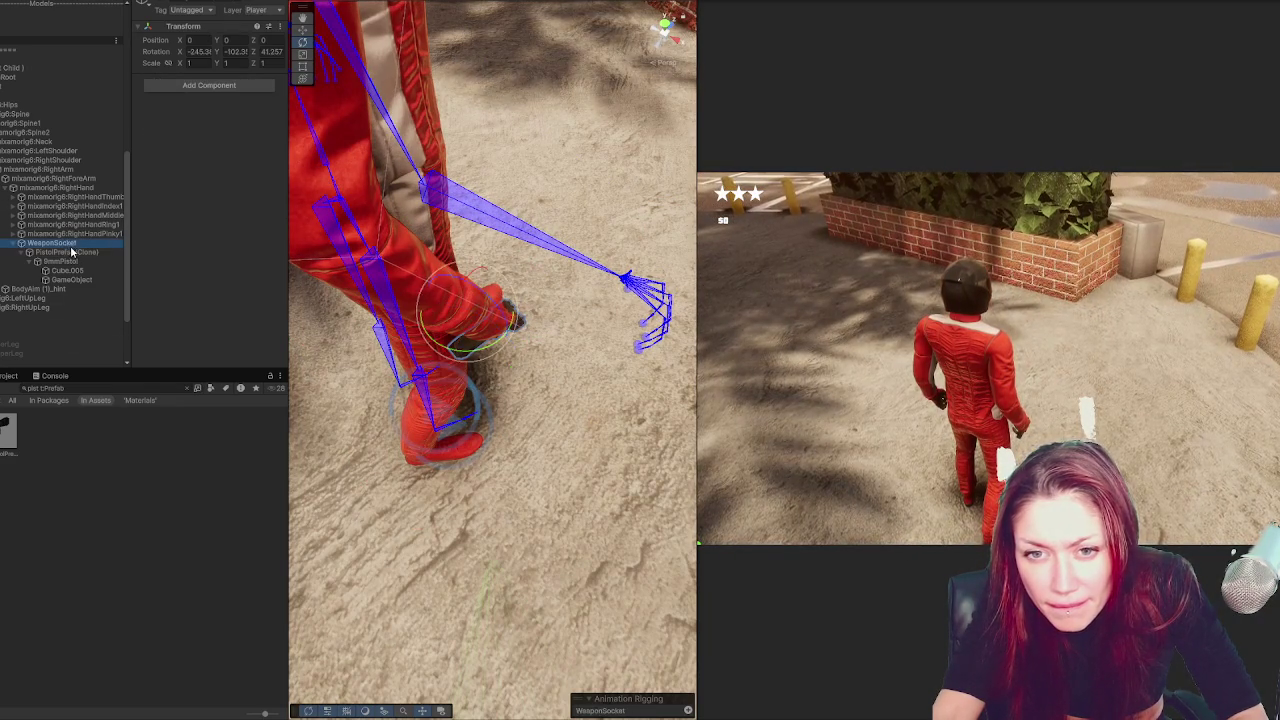
left_click(497, 316)
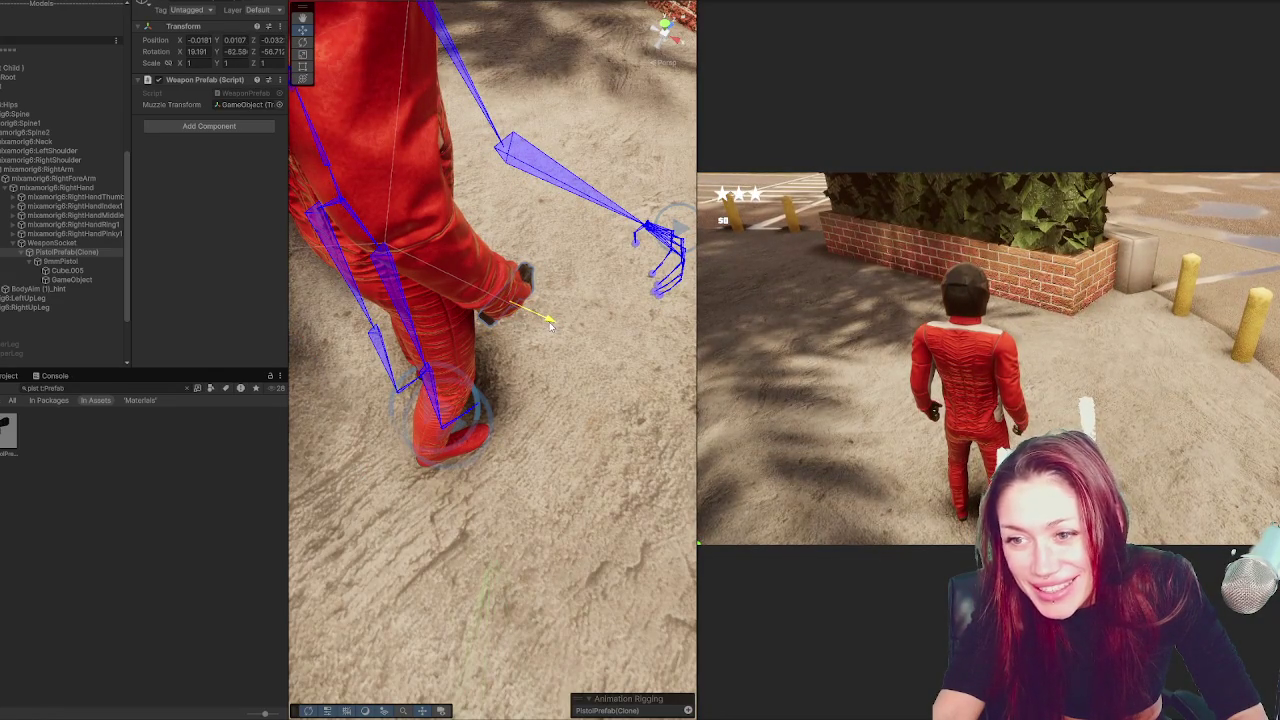
right_click(852, 314)
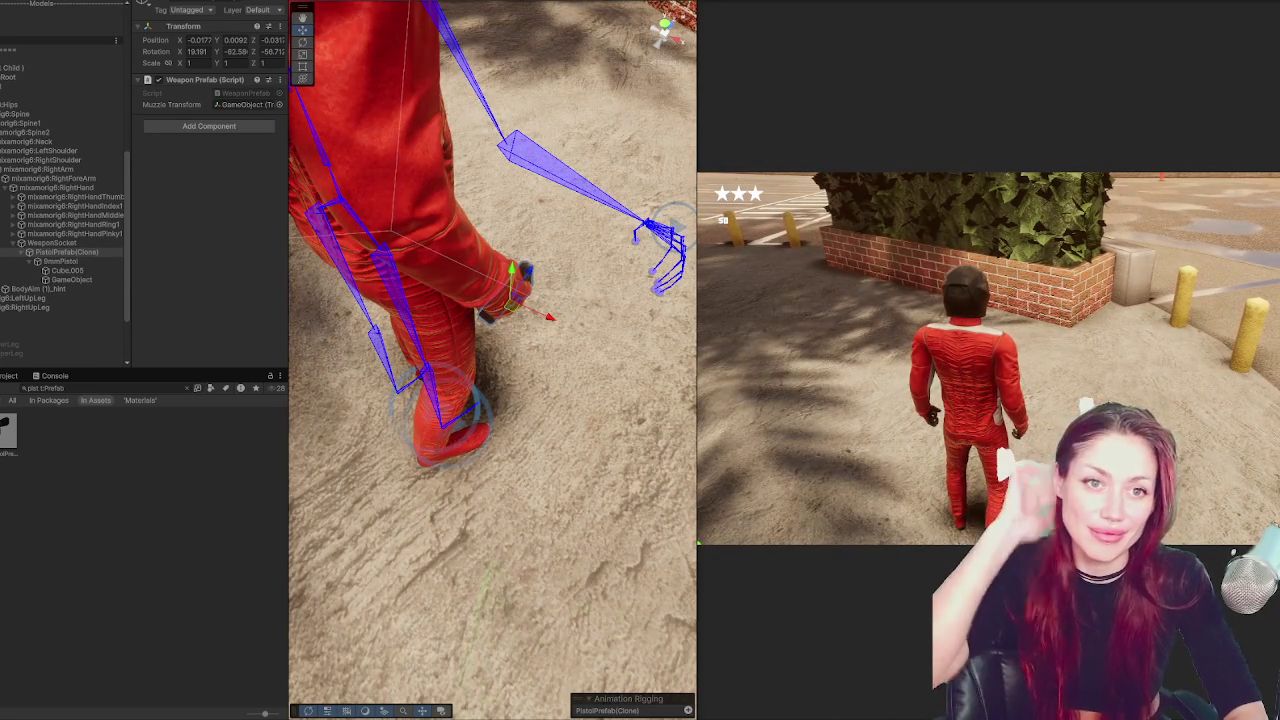
Widen the Inspector, screenshot the pistol's Transform values, and select the PistolPrefab asset
left_click_drag(289, 52, 381, 52)
left_click_drag(183, 150, 108, 150)
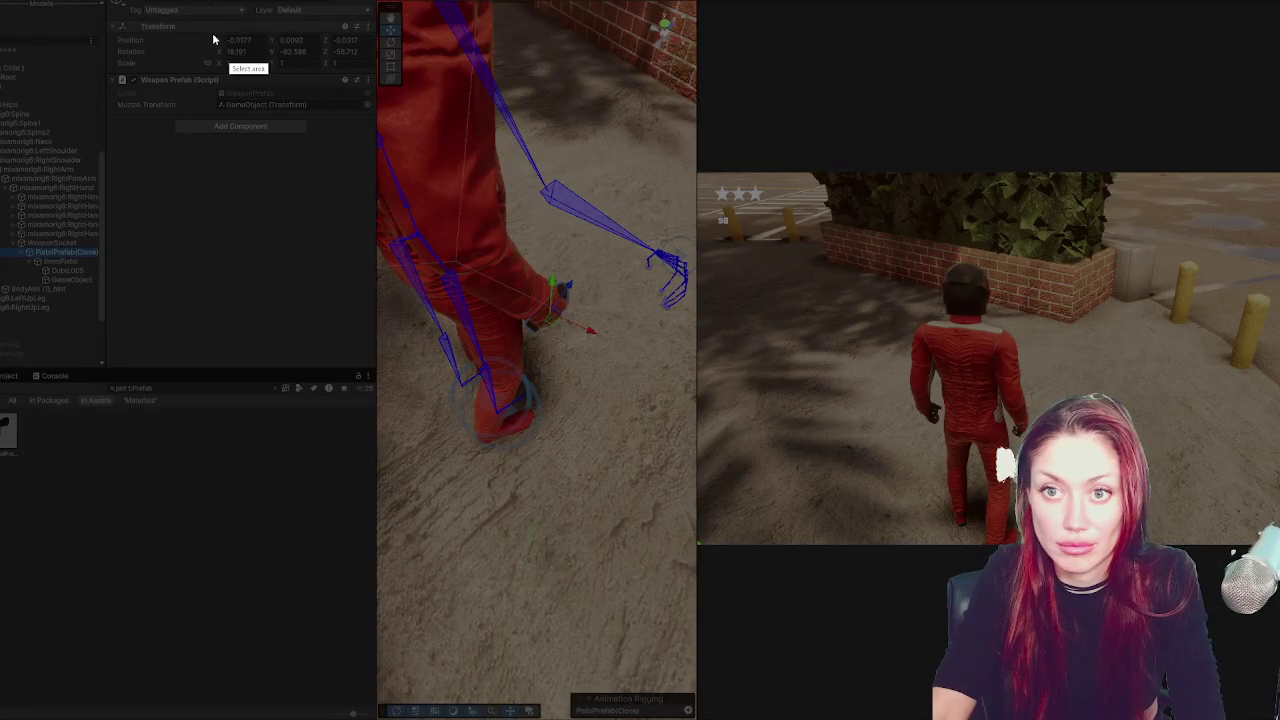
mouse_move(211, 29)
left_mouse_down()
mouse_move(358, 62)
mouse_move(378, 80)
left_mouse_up()
left_click(332, 92)
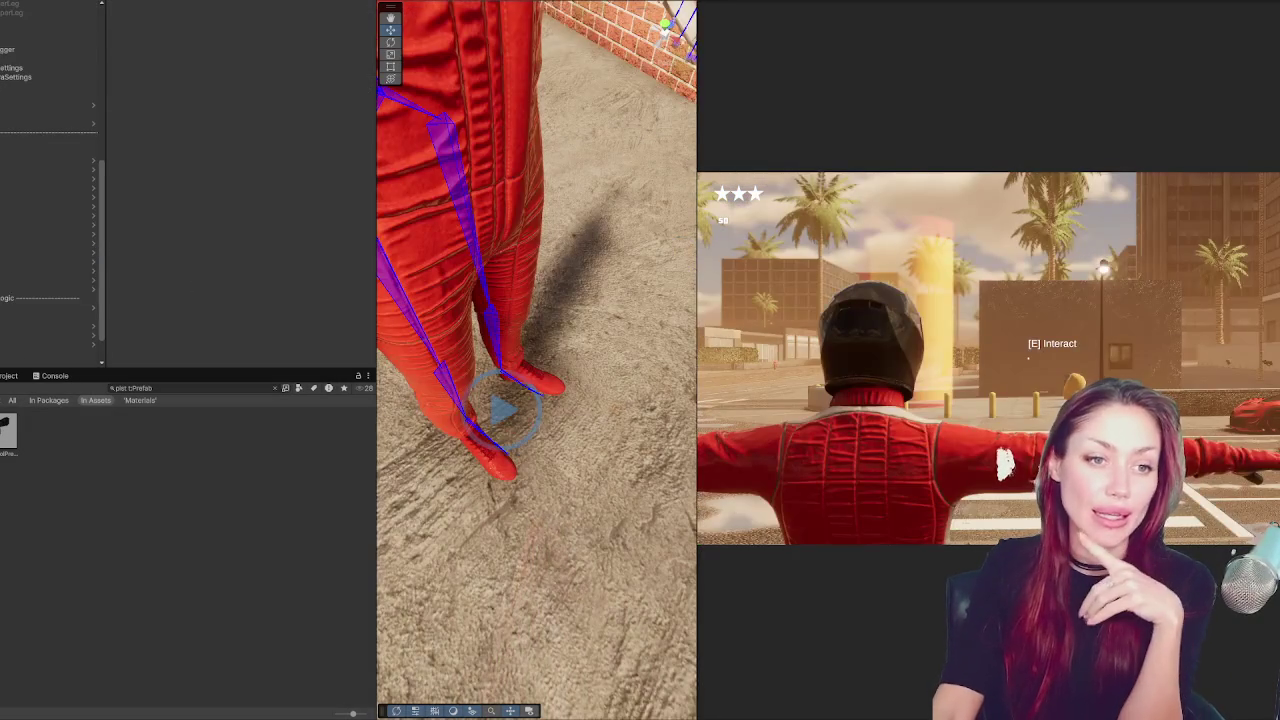
left_click(8, 432)
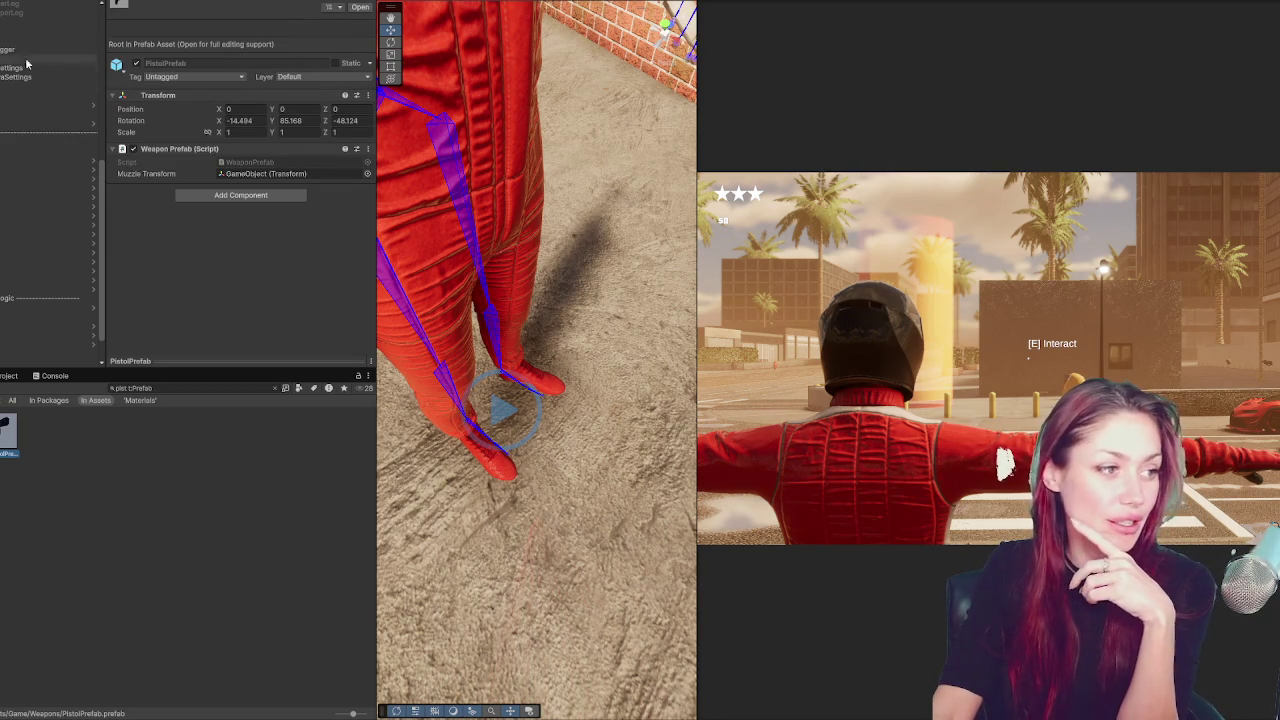
Enter position 0.0177, 0.0092, -0.0317 and rotation 19.191, -82.586, -56.712 into PistolPrefab's Transform
left_click(244, 110)
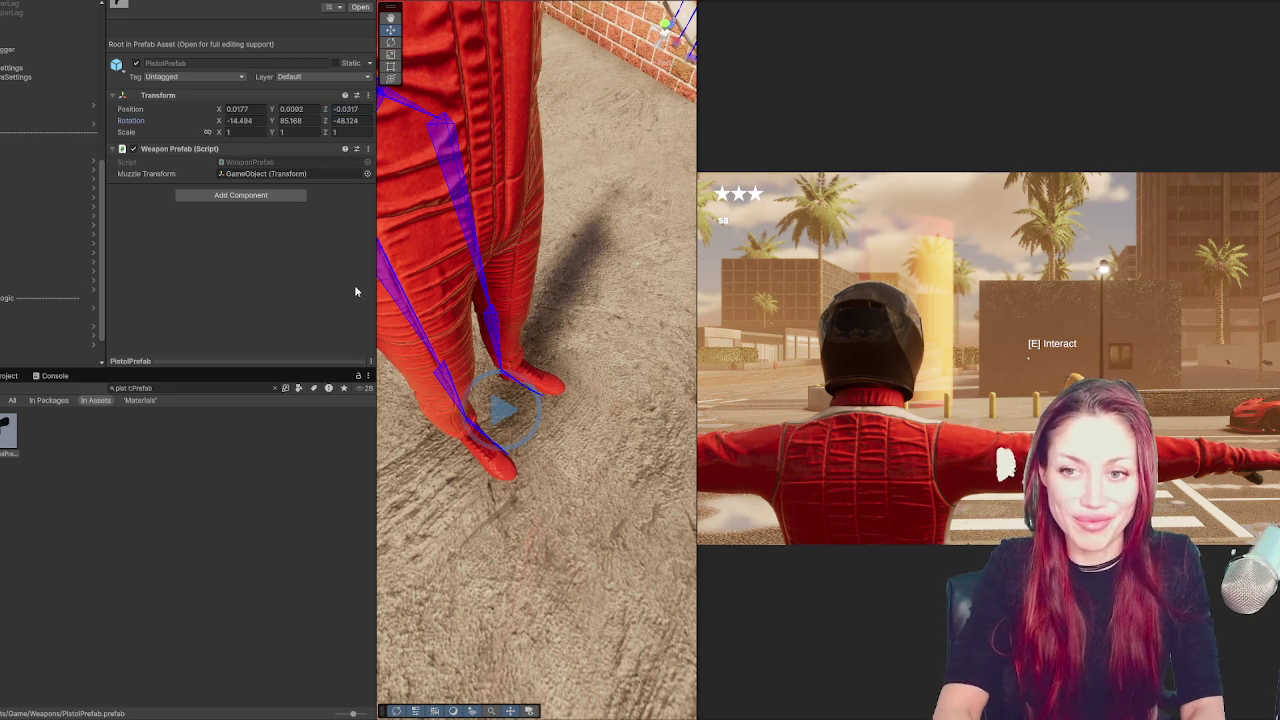
key("Tab")
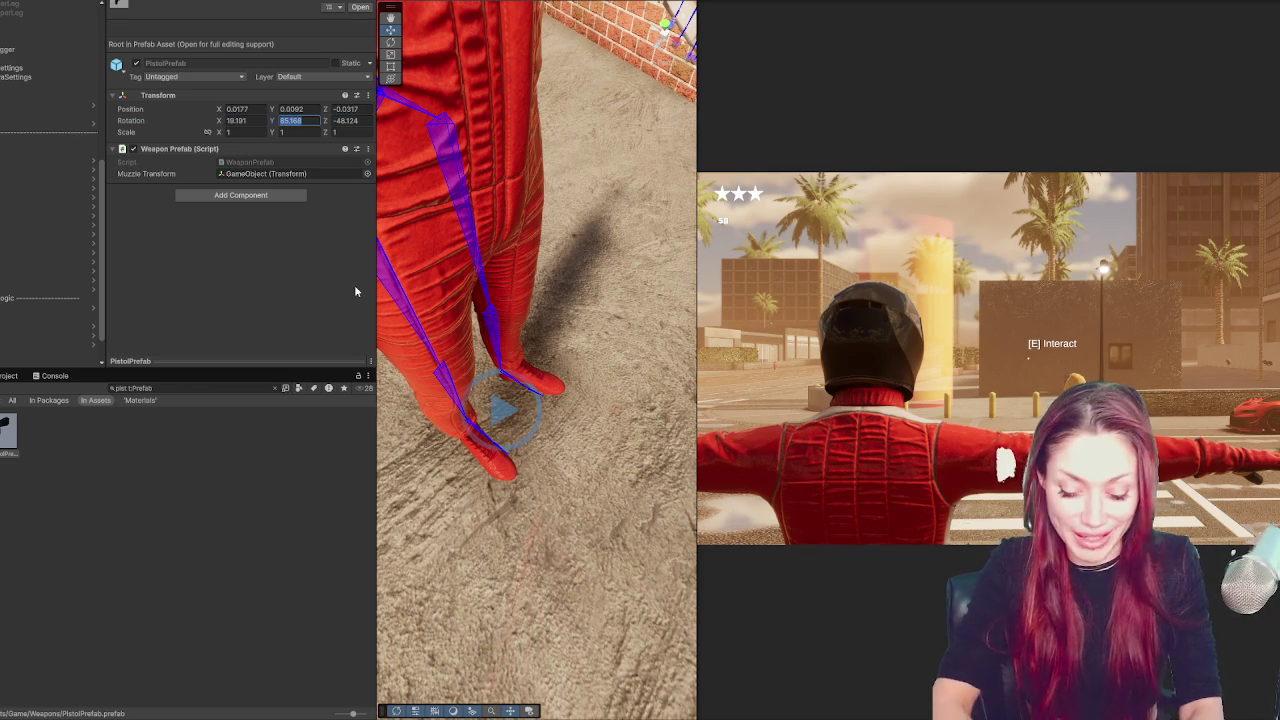
type("-82.58")
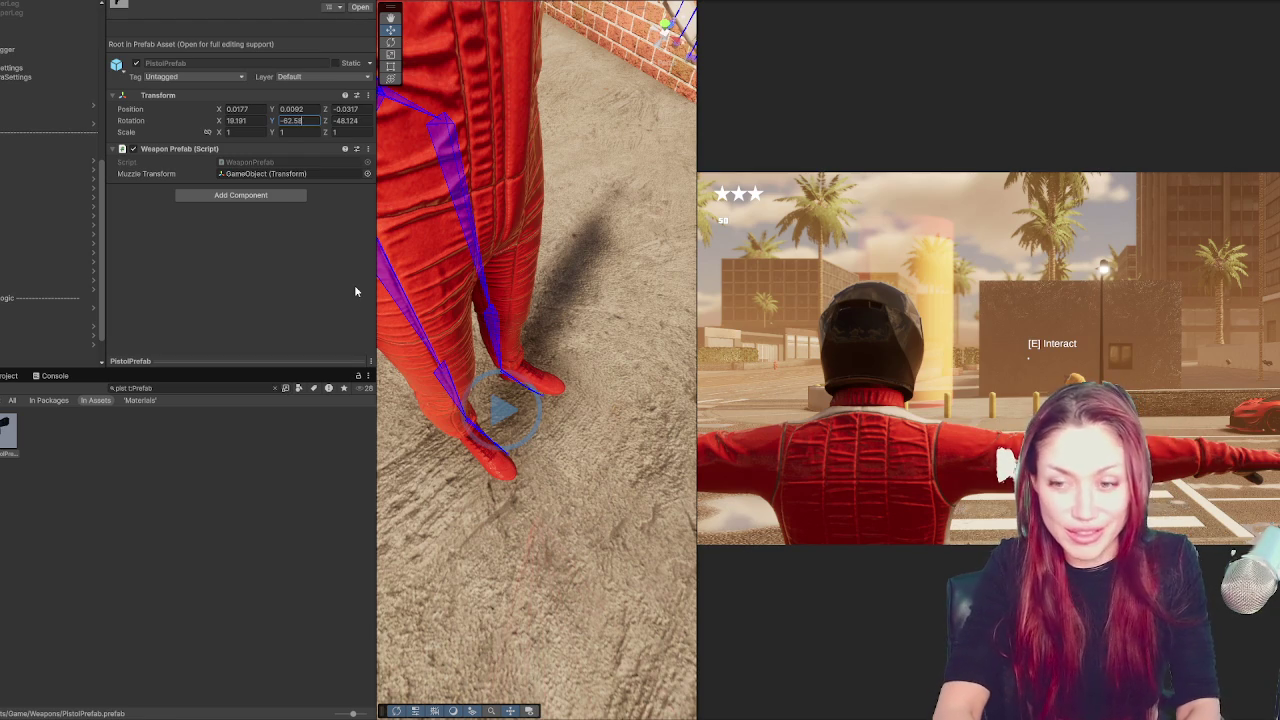
type("6")
key("Tab")
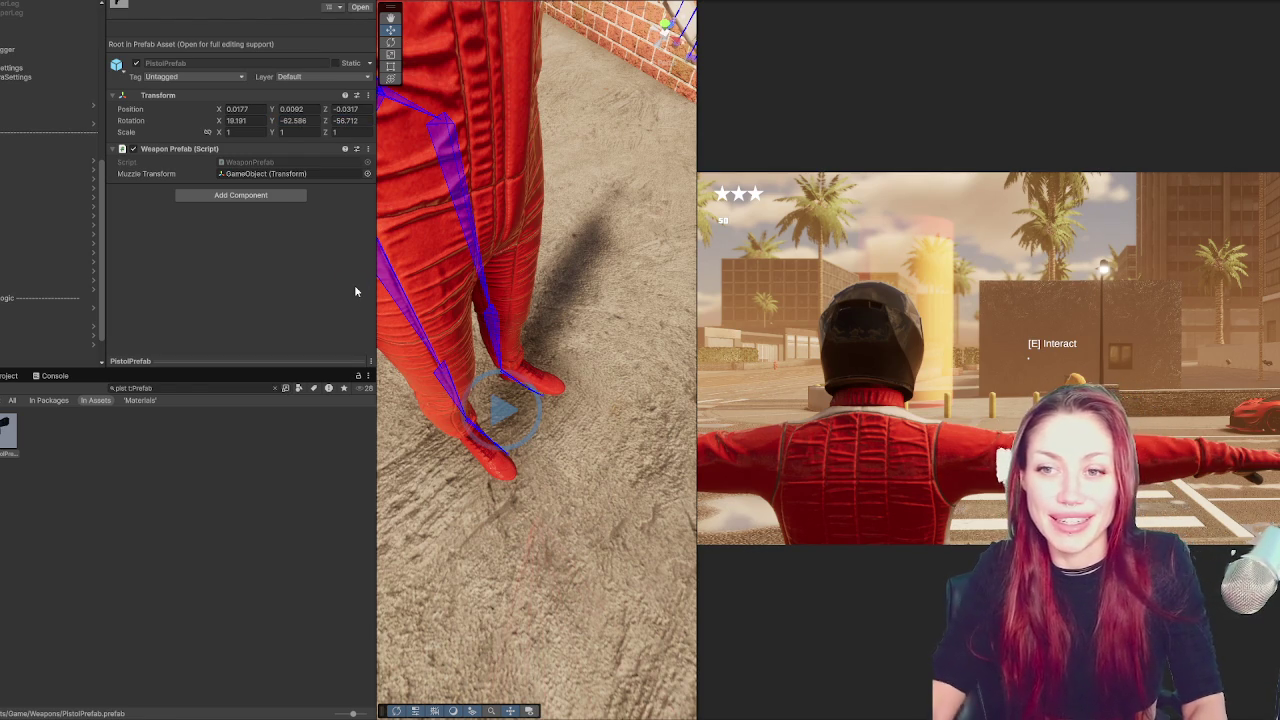
left_click(263, 175)
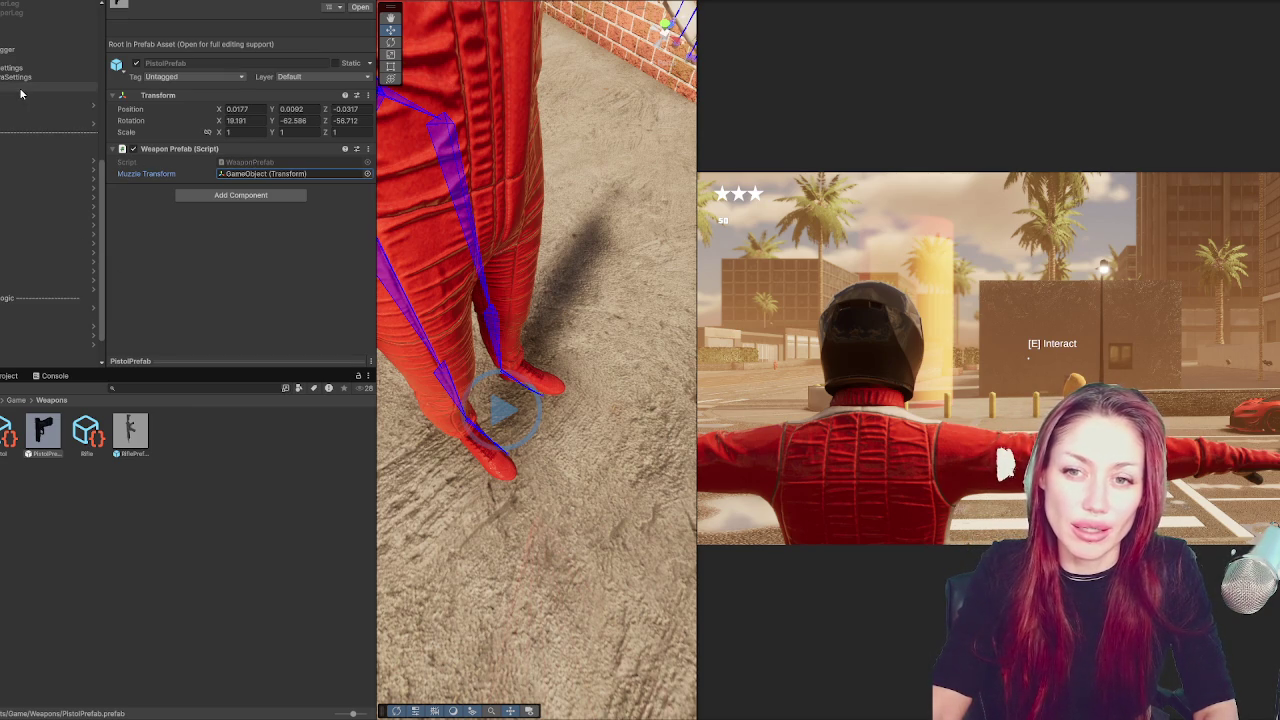
left_click(138, 447)
Inspect 9mmPistol under WeaponSocket, then start Play mode with Ctrl+P
mouse_move(42, 430)
left_mouse_down()
mouse_move(10, 40)
mouse_move(10, 88)
mouse_move(5, 70)
left_mouse_up()
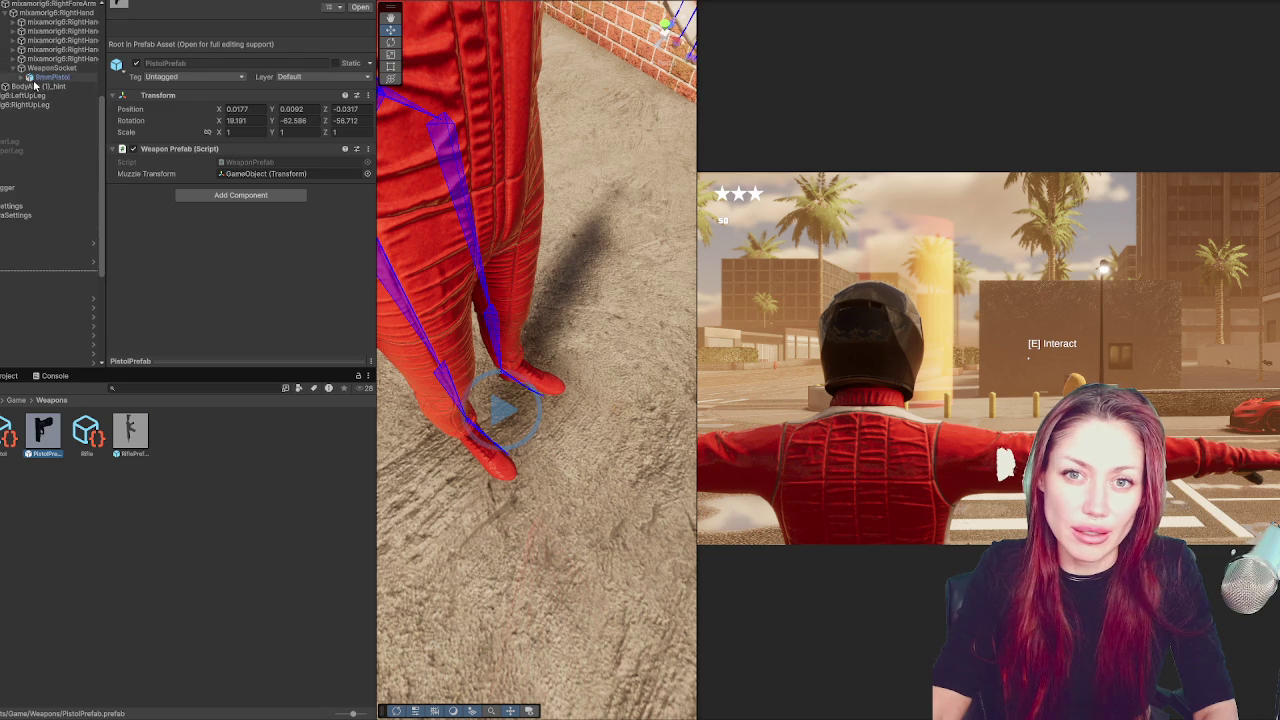
left_click(33, 78)
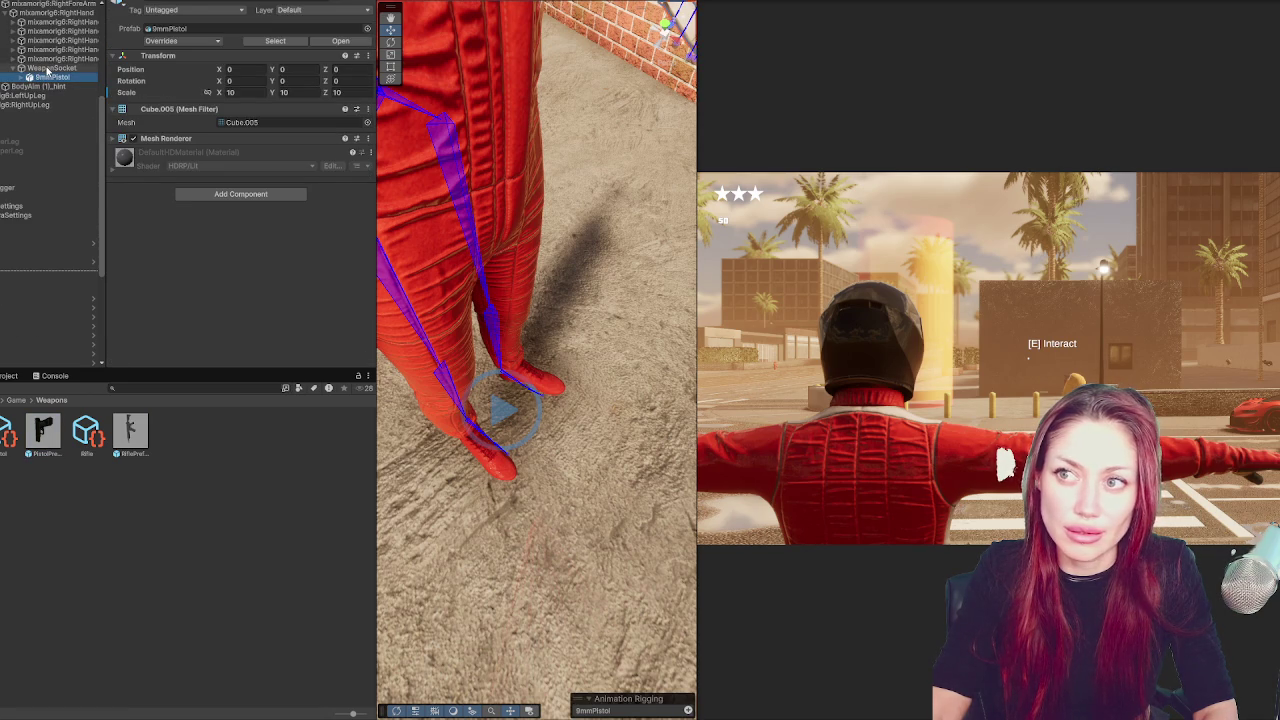
left_click(47, 69)
left_click(50, 78)
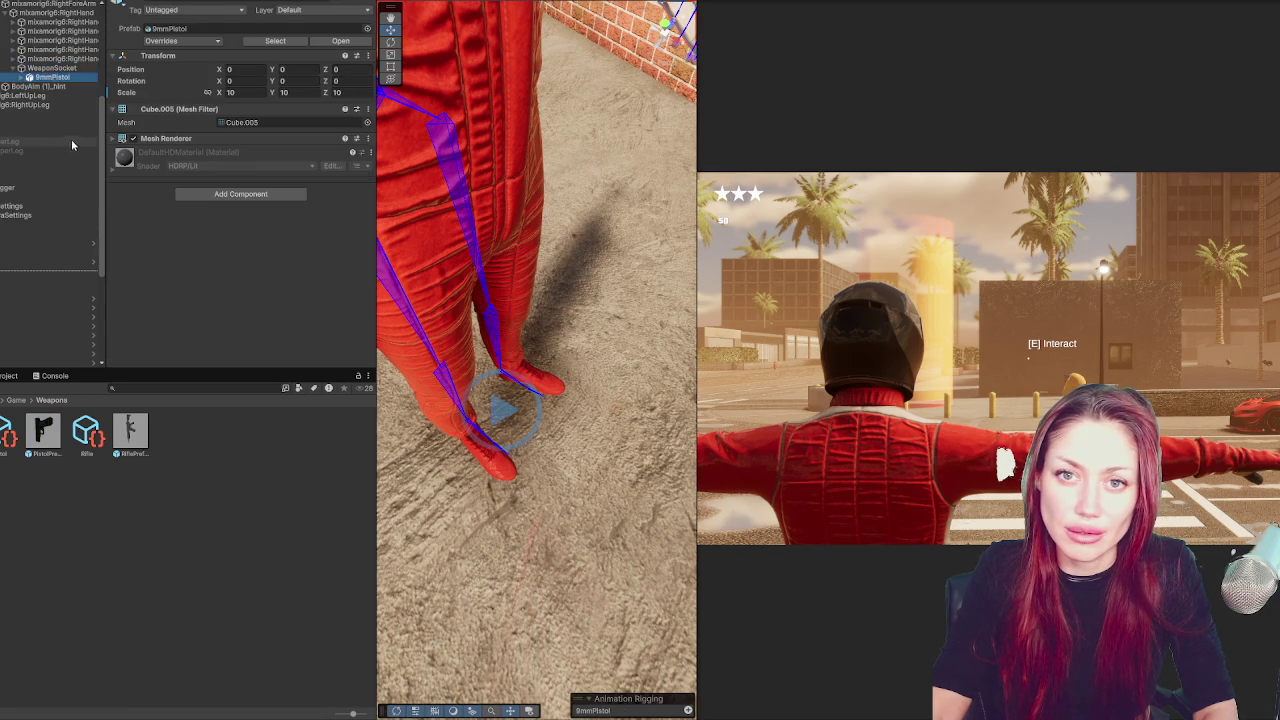
scroll(68, 147, "up", 5)
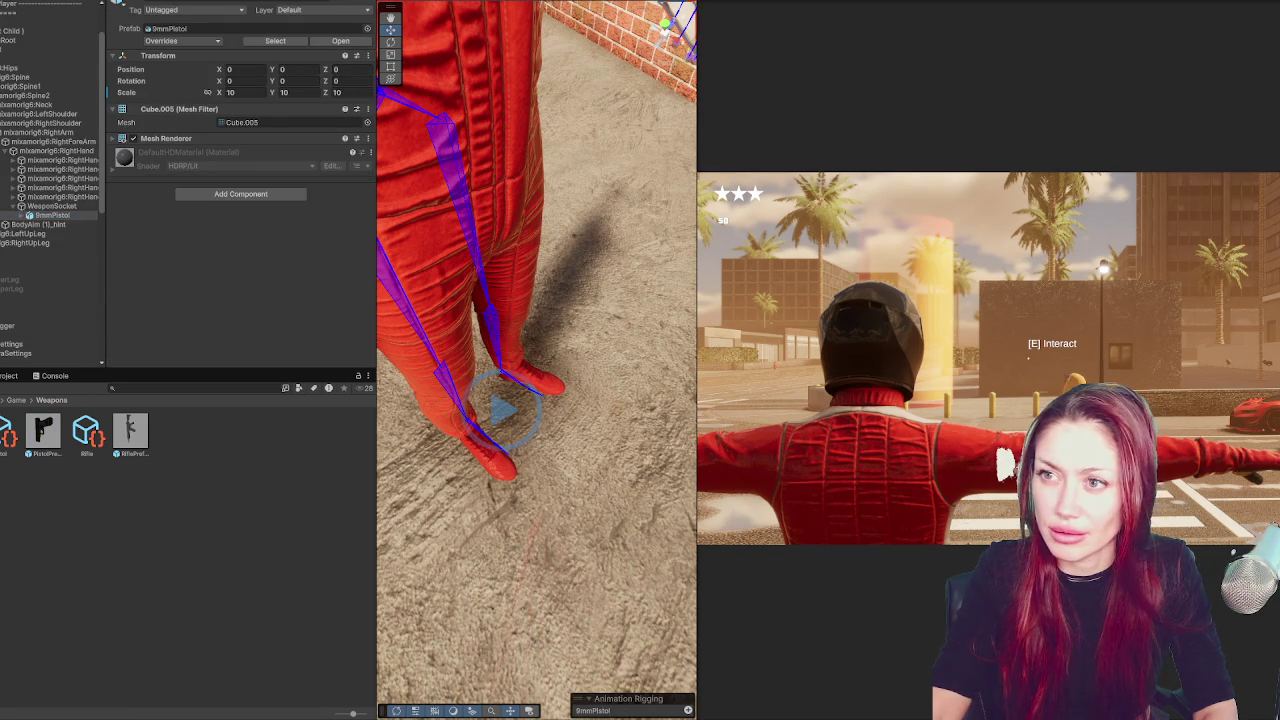
key("ctrl+p")
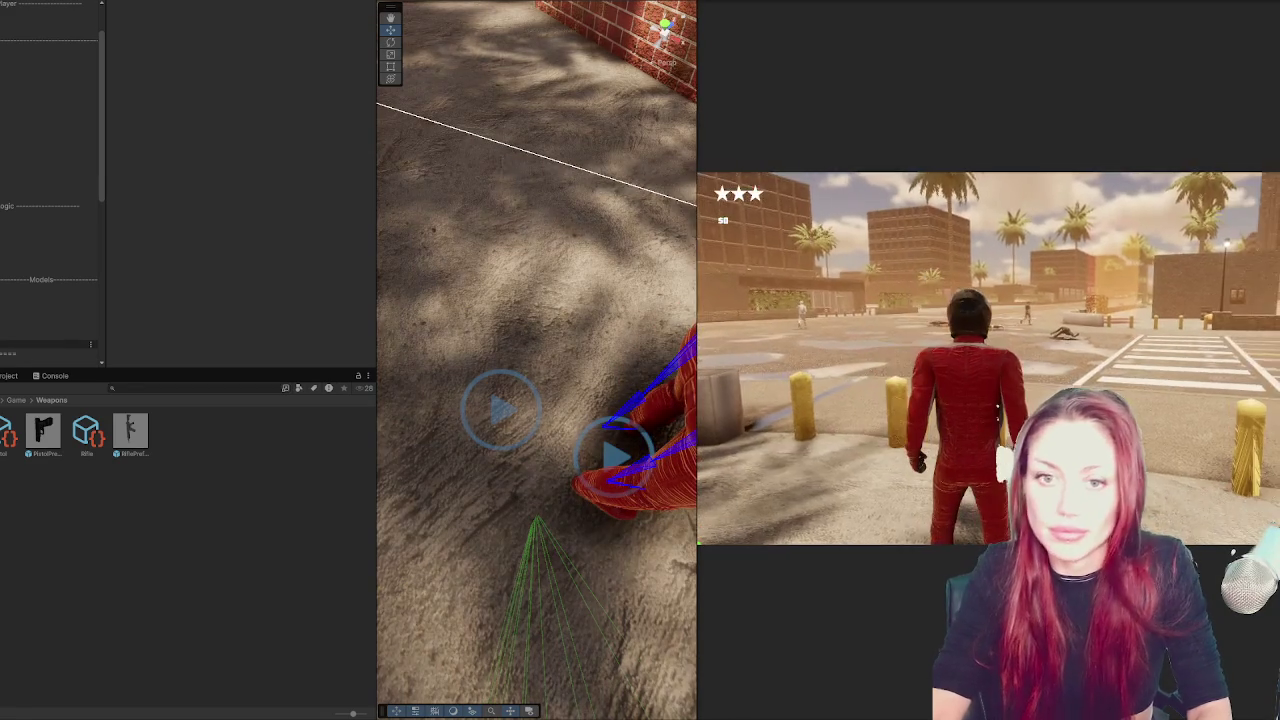
Pause and resume the running game with Escape, then widen the Scene view
key("Escape")
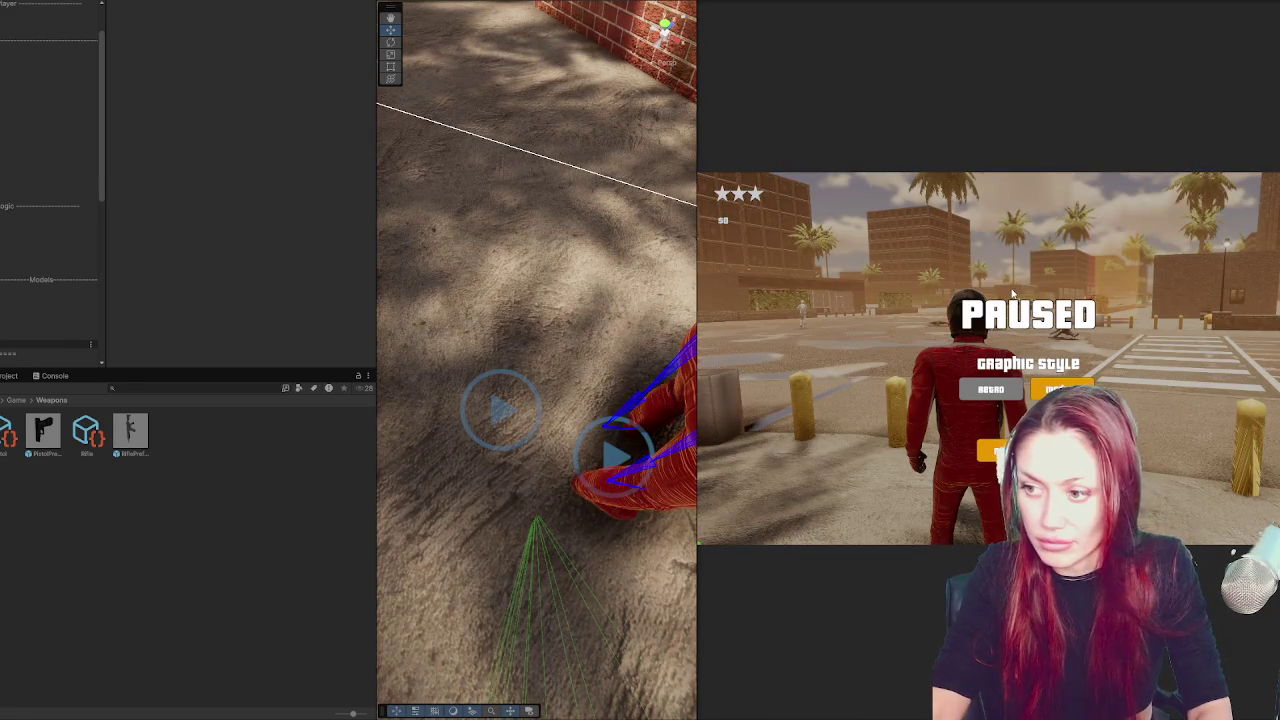
key("Escape")
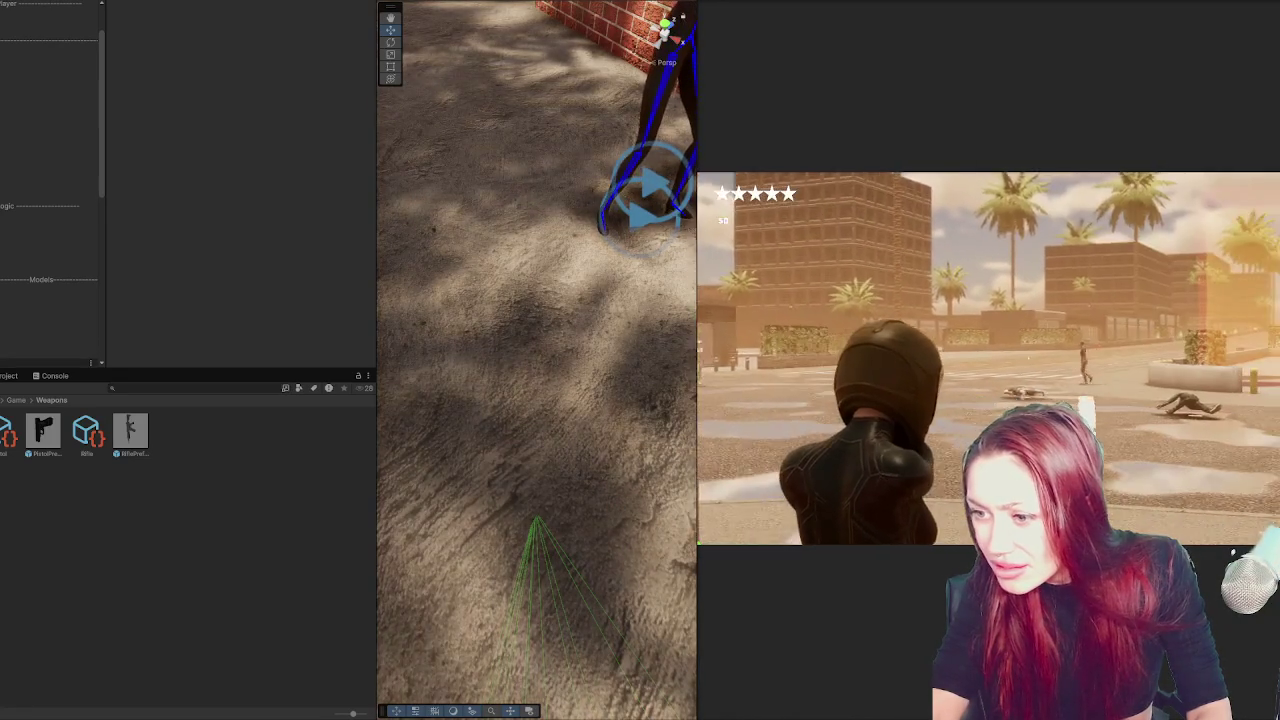
key("Escape")
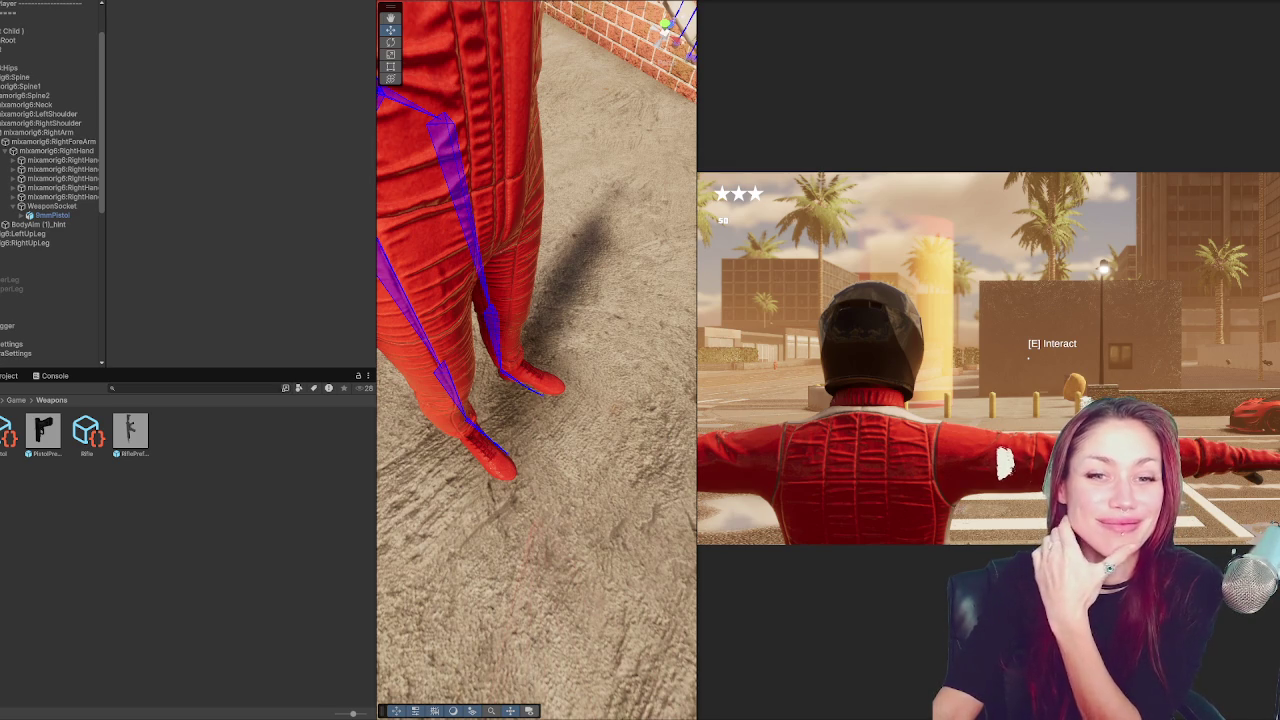
left_click_drag(377, 90, 229, 90)
Locate the pistol at the character's hand and delete the leftover 9mmPistol under WeaponSocket
scroll(461, 337, "down", 4)
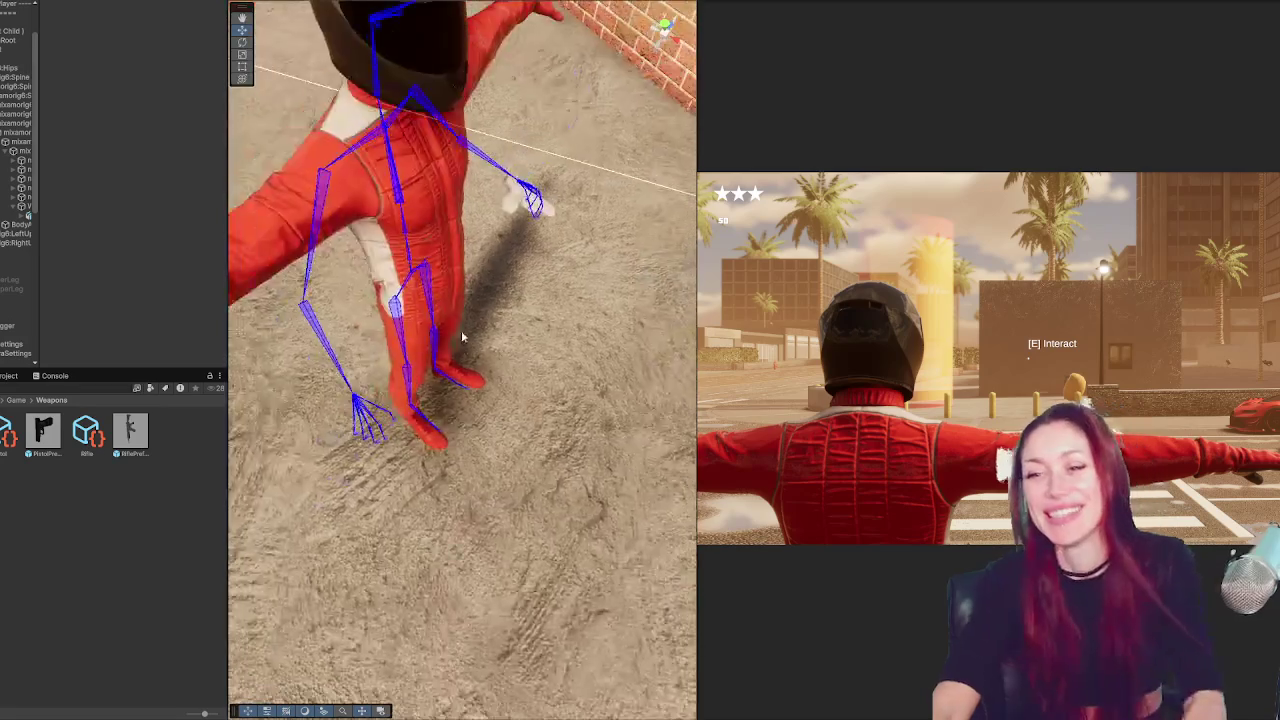
scroll(461, 337, "down", 5)
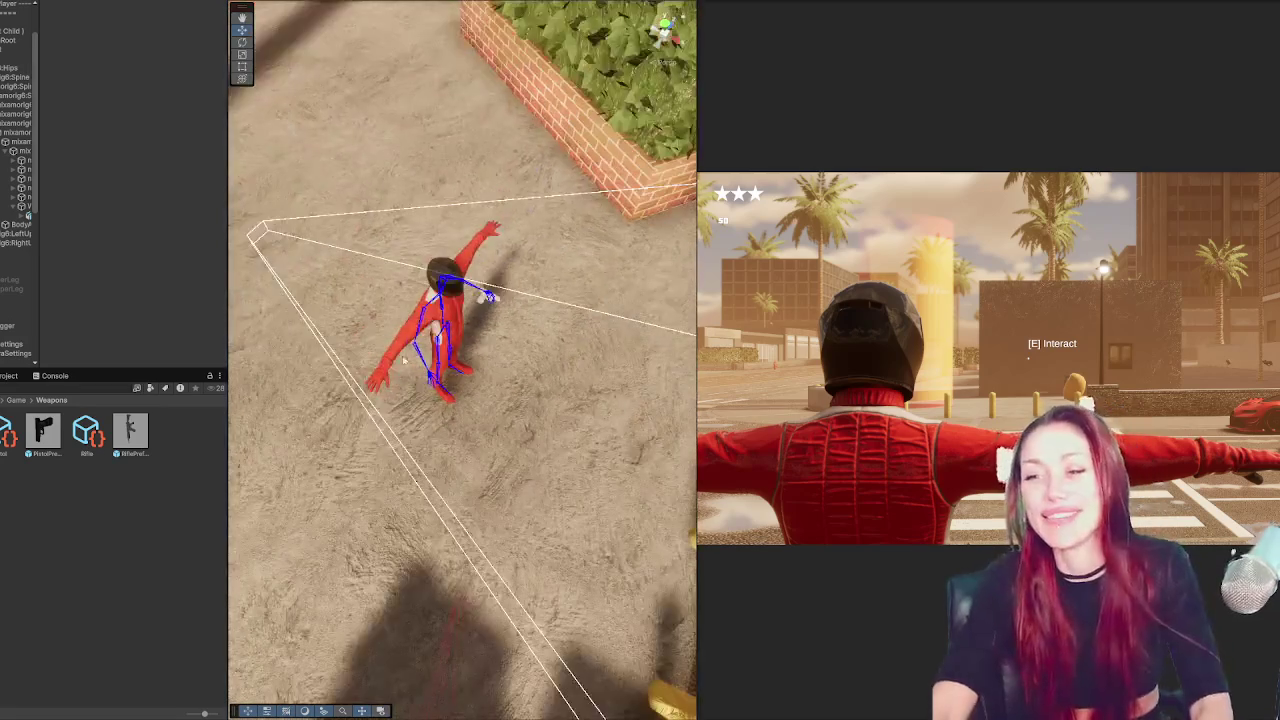
scroll(450, 350, "up", 3)
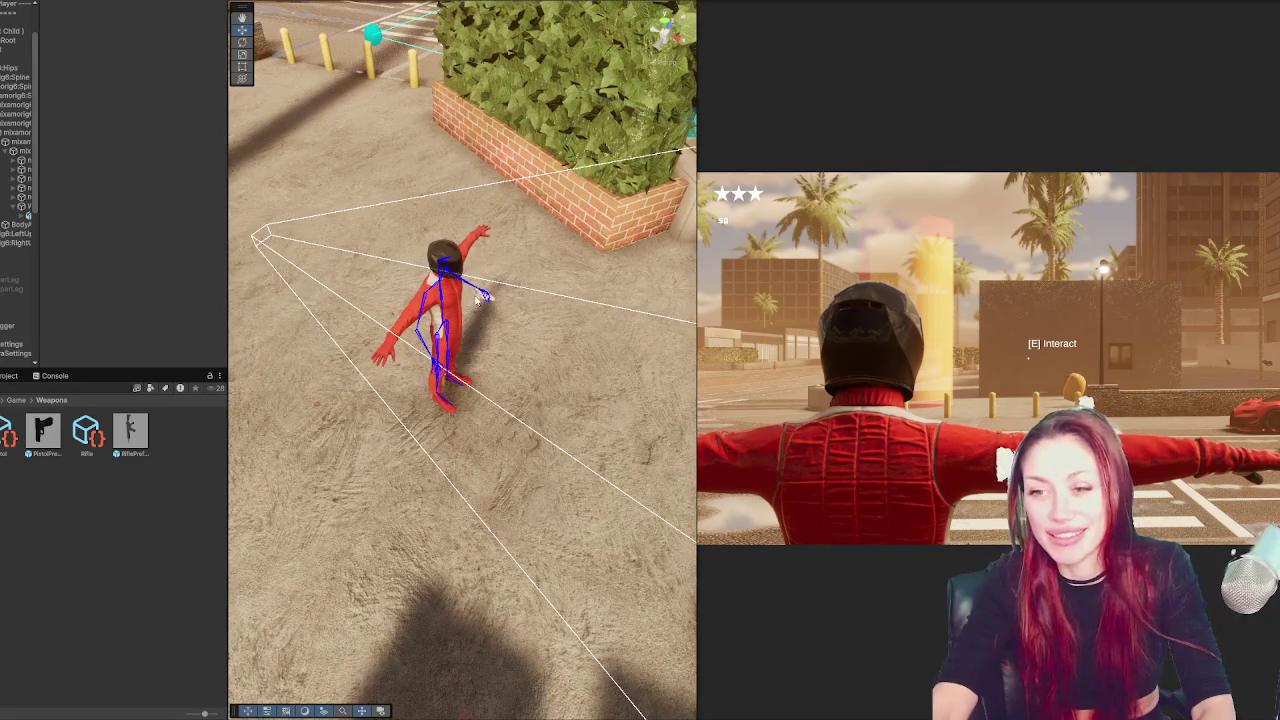
left_click(477, 300)
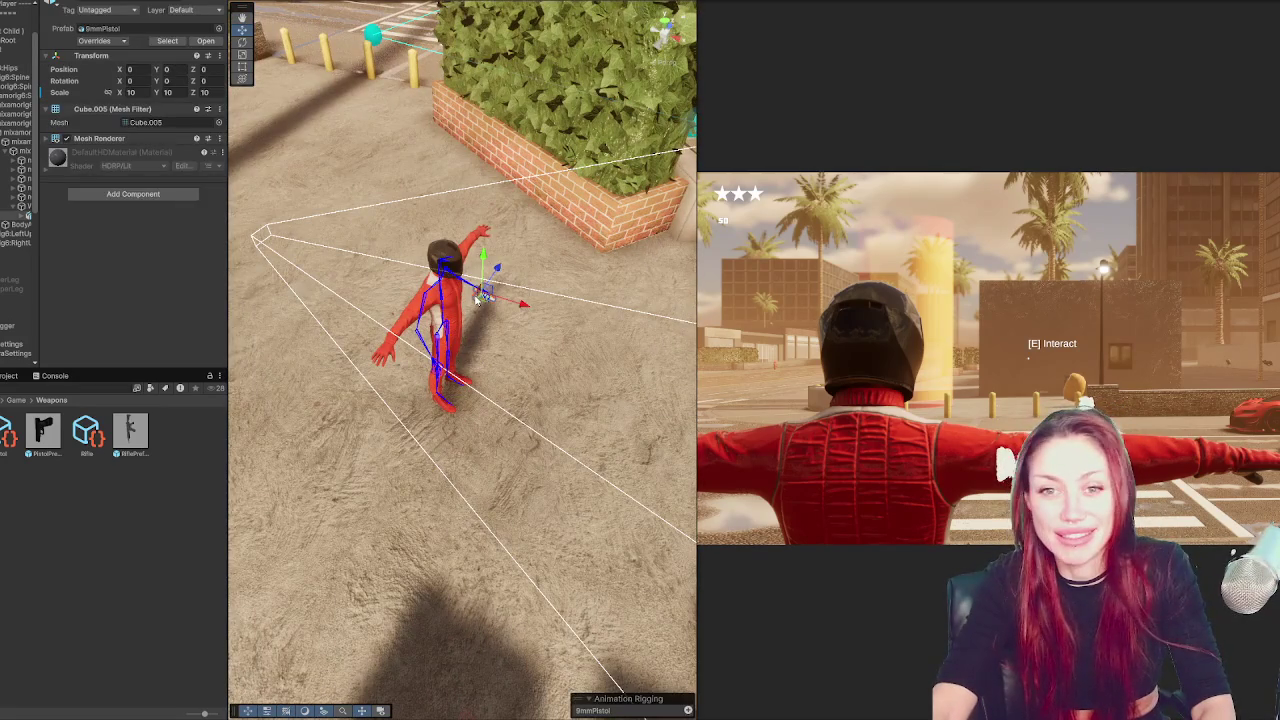
left_click_drag(190, 256, 94, 259)
left_click(60, 216)
key("Delete")
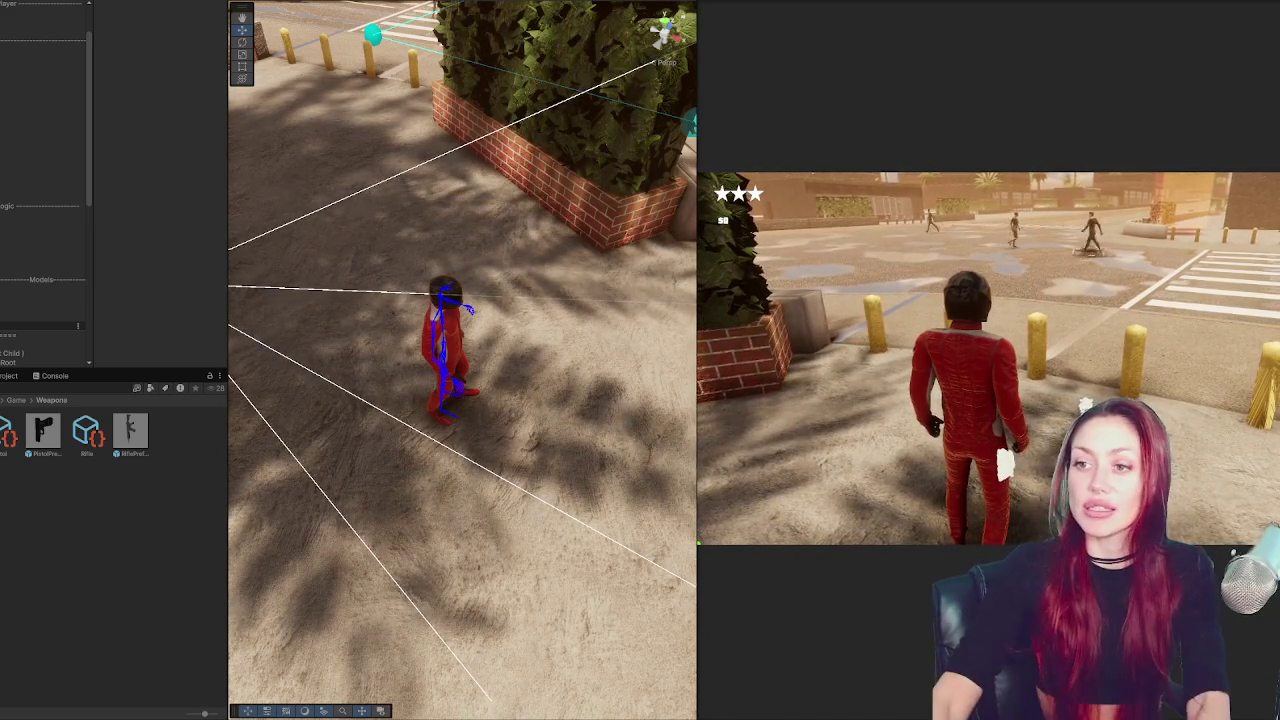
Return to the game from the pause menu, then resize the dividers to widen the Game view
key("Escape")
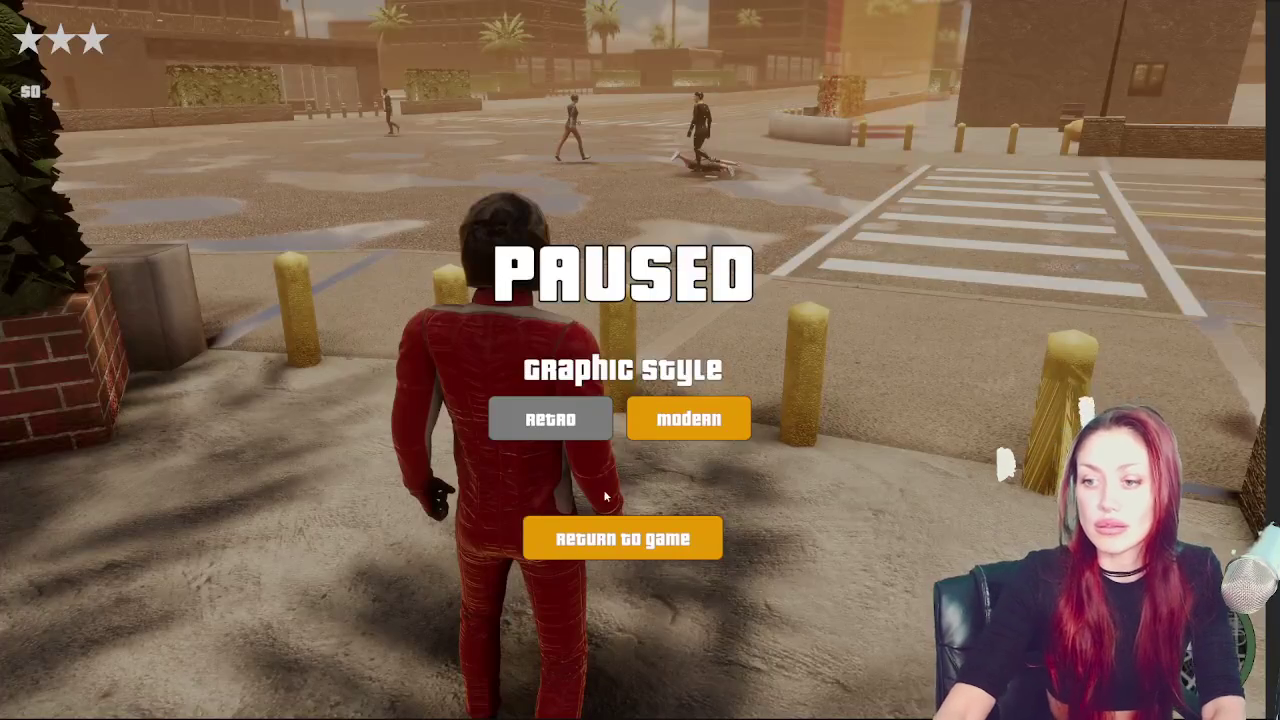
left_click(604, 535)
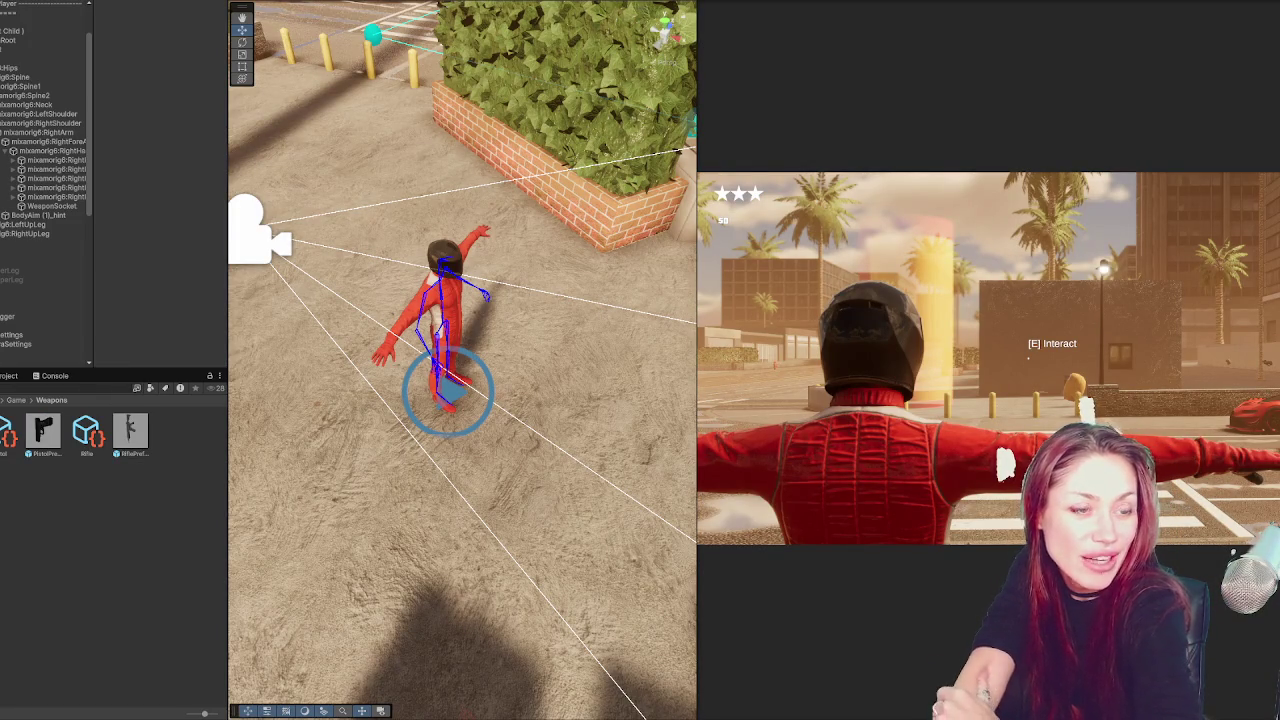
left_click_drag(230, 176, 62, 176)
mouse_move(697, 209)
left_mouse_down()
mouse_move(314, 250)
mouse_move(317, 270)
mouse_move(349, 281)
left_mouse_up()
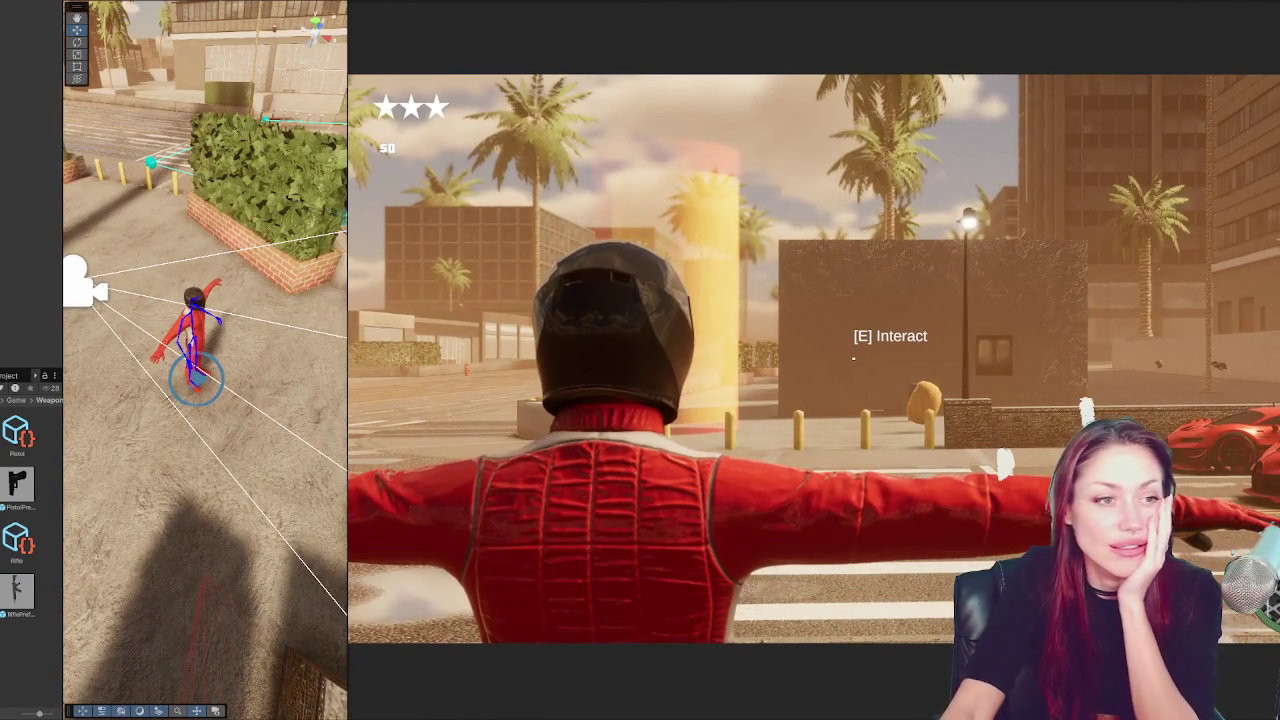